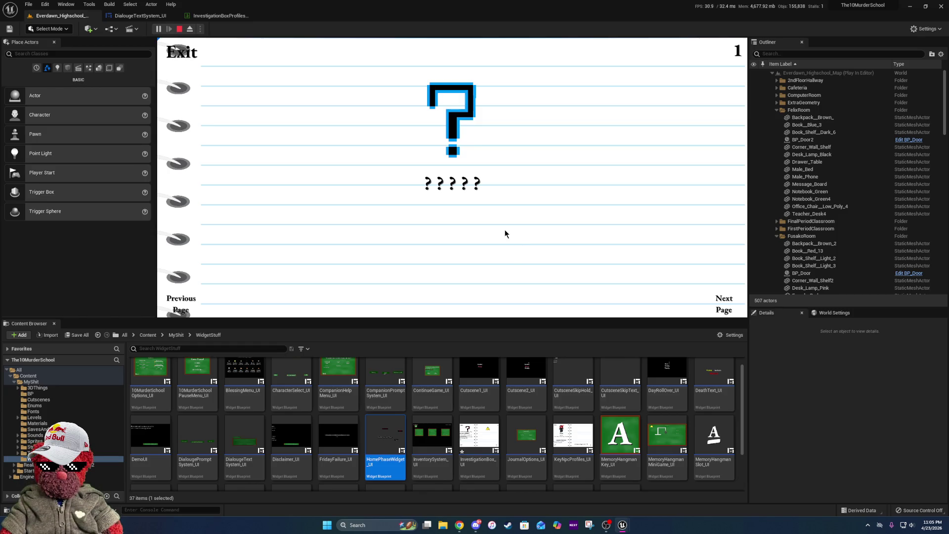
- Close the Memory Journal and page the weapons notebook between pages 1 and 2, then exit to the room
click(183, 50)
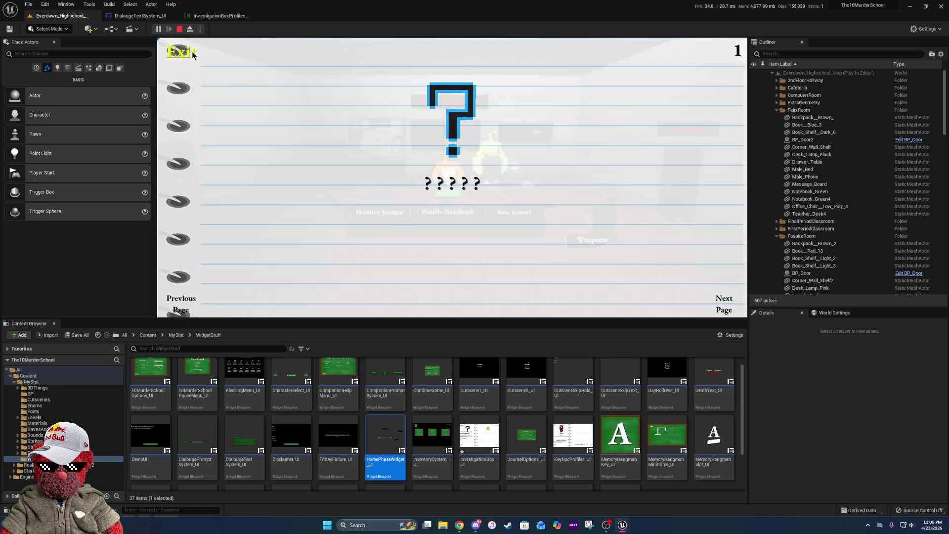
click(586, 246)
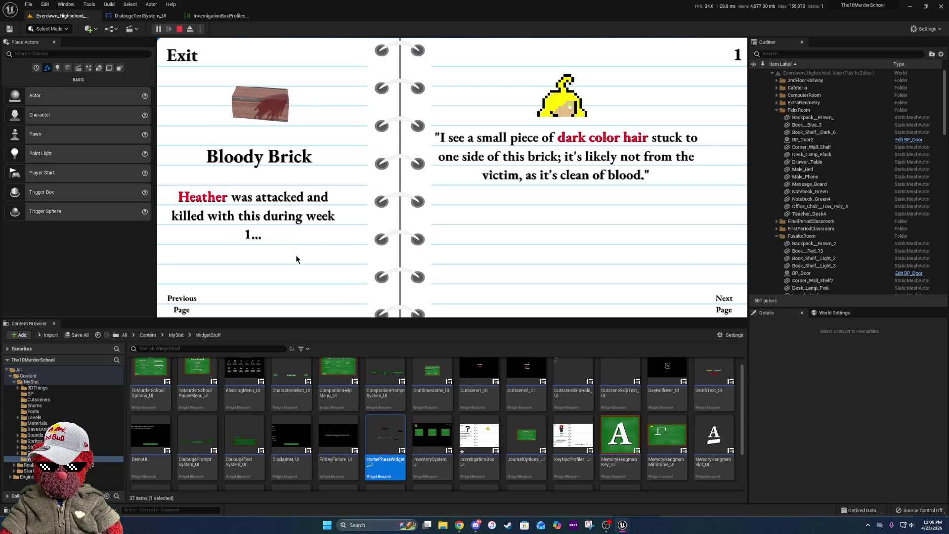
click(739, 314)
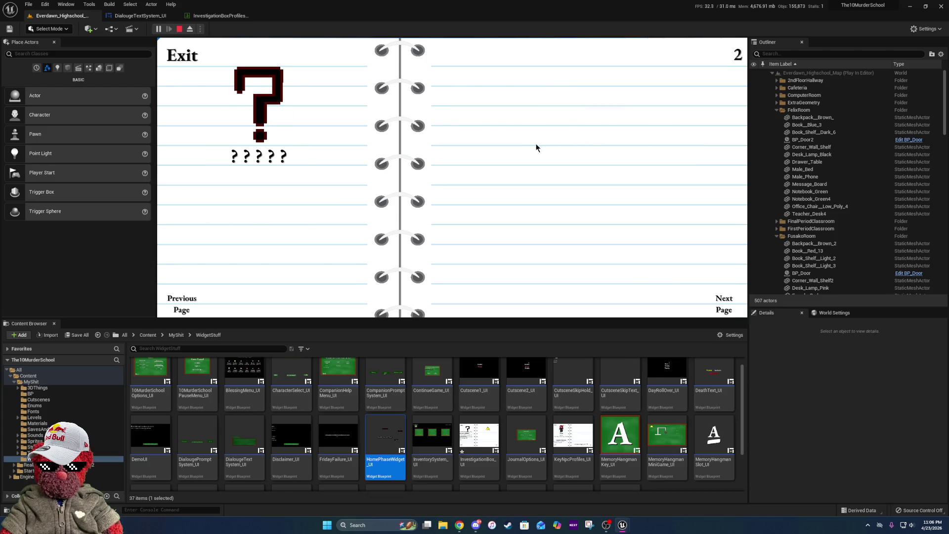
click(184, 304)
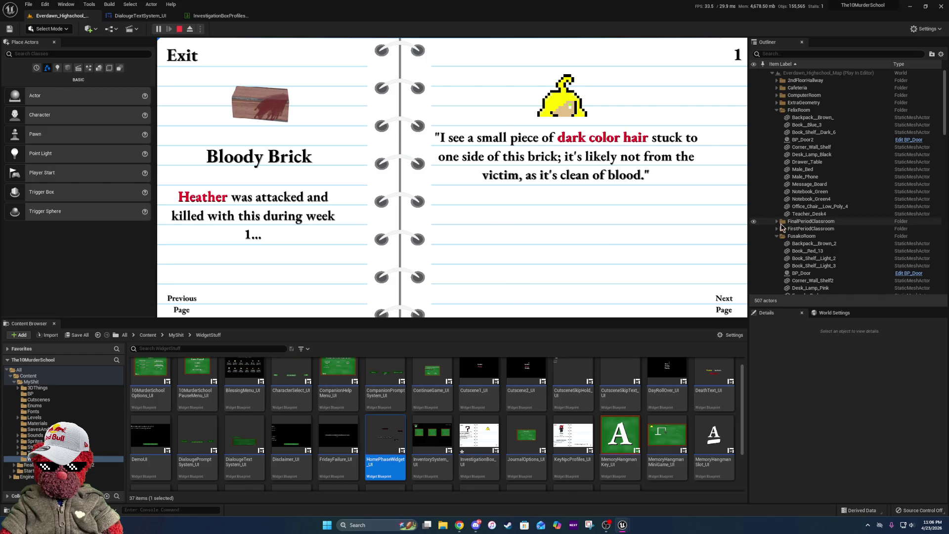
click(731, 307)
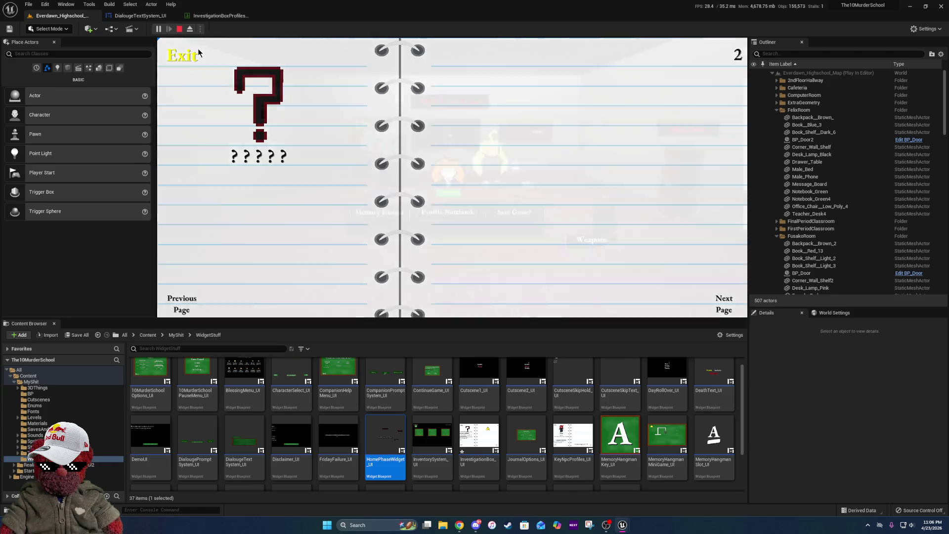
click(184, 55)
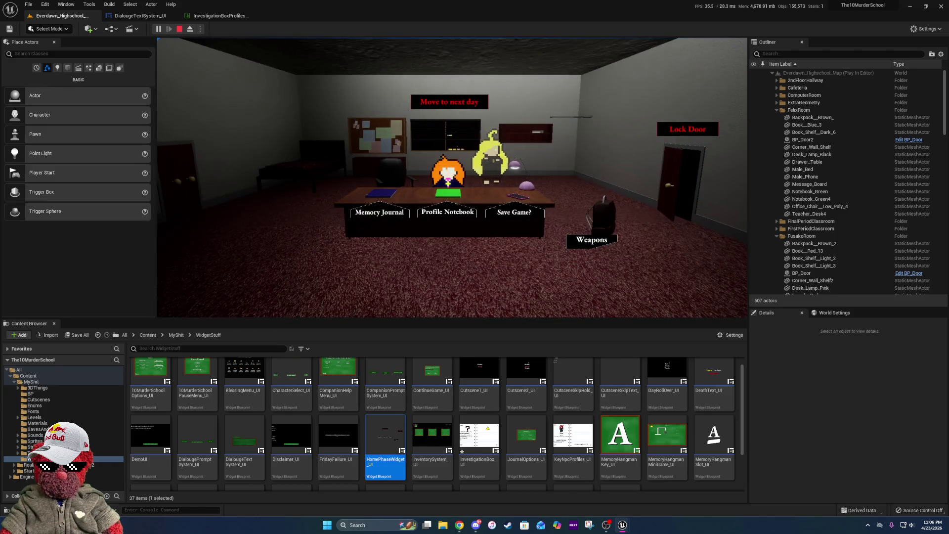
- Open and close the Memory Journal, advance the weapons notebook to page 3, then reopen the journal
click(376, 208)
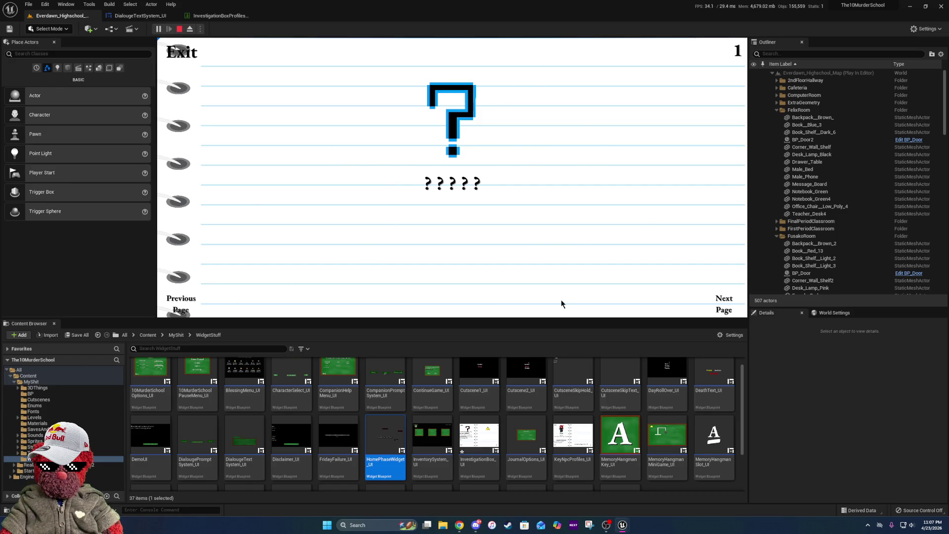
click(187, 56)
click(641, 286)
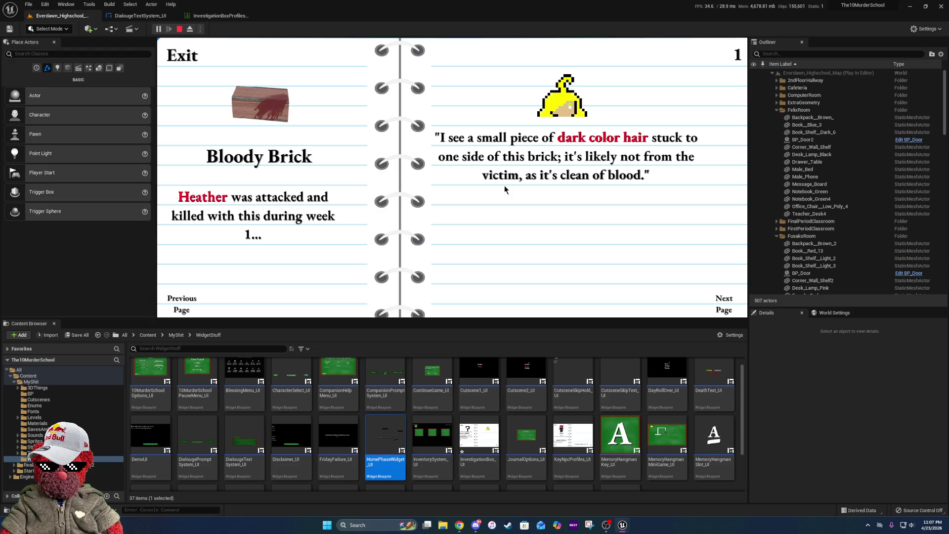
click(724, 303)
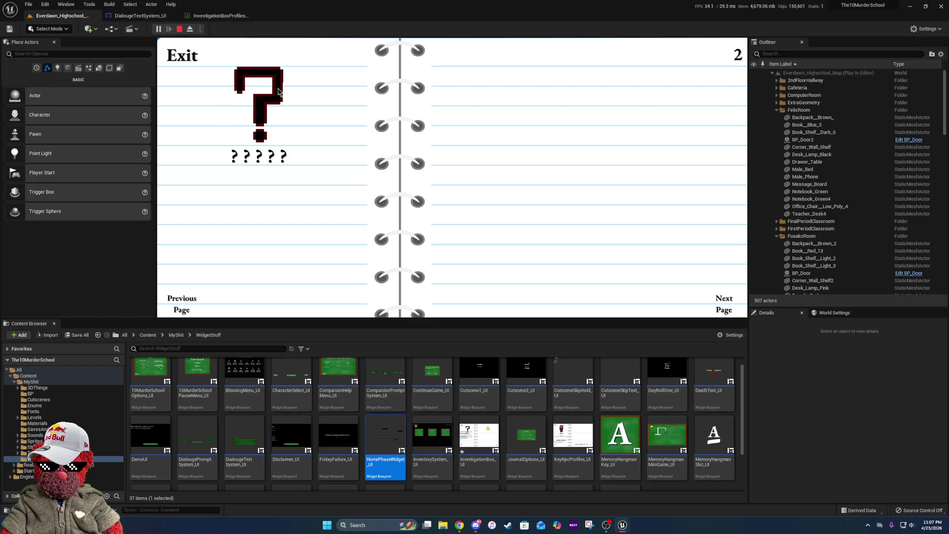
click(718, 303)
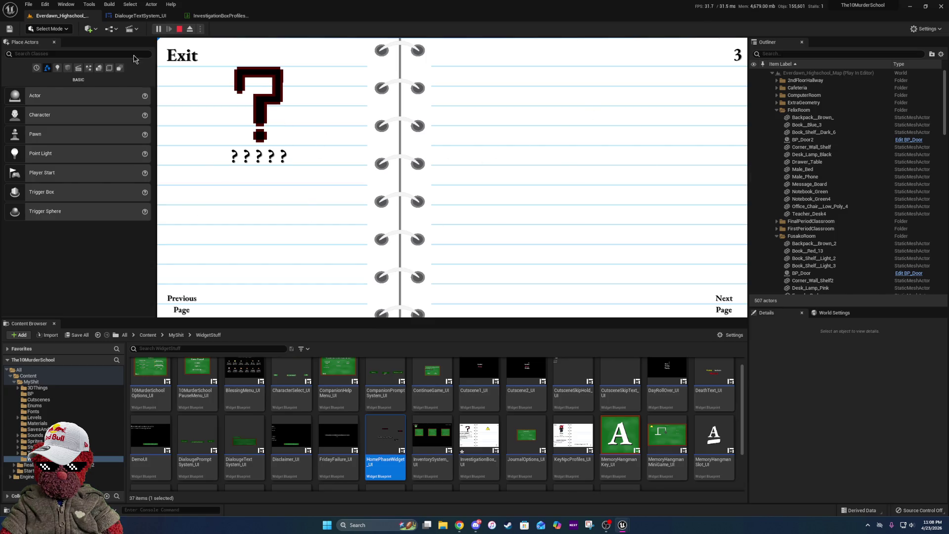
click(181, 52)
click(385, 215)
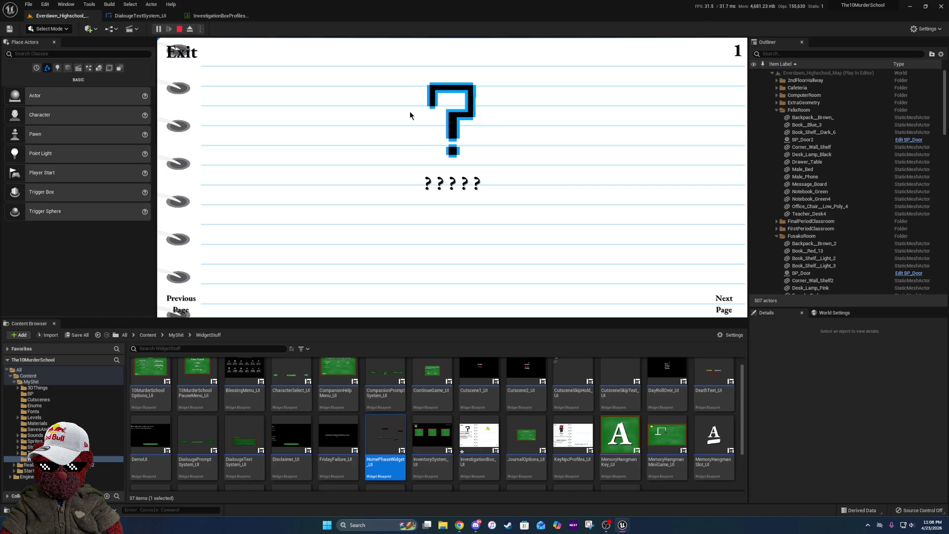
- Stop the play session and maximize the widget editor to view the whole journal page
key(Escape)
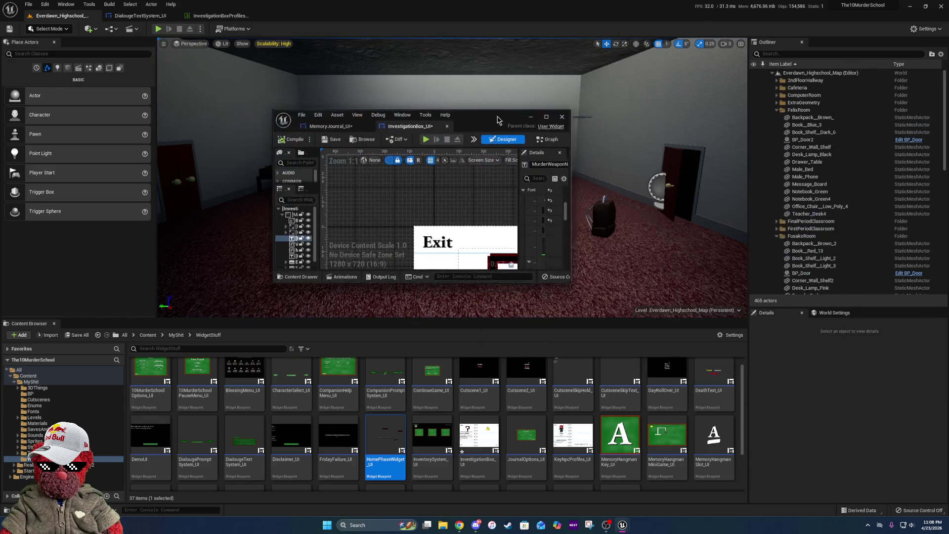
click(525, 109)
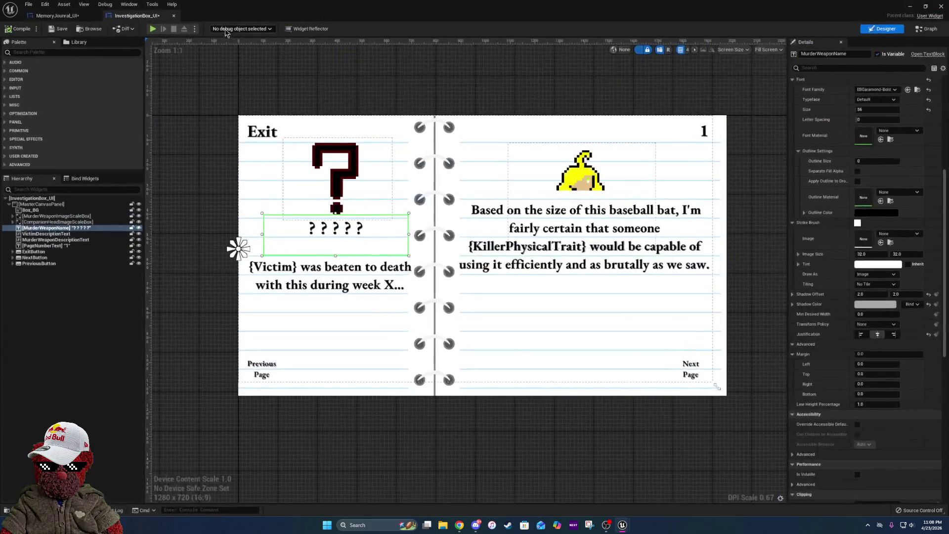
scroll(478, 200, up, 3)
scroll(478, 200, down, 3)
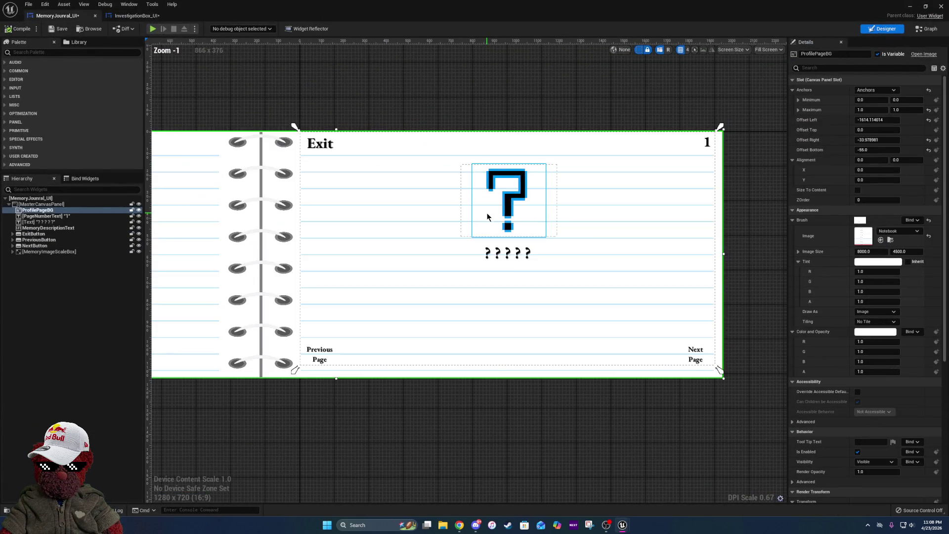
scroll(519, 259, up, 3)
scroll(642, 276, down, 2)
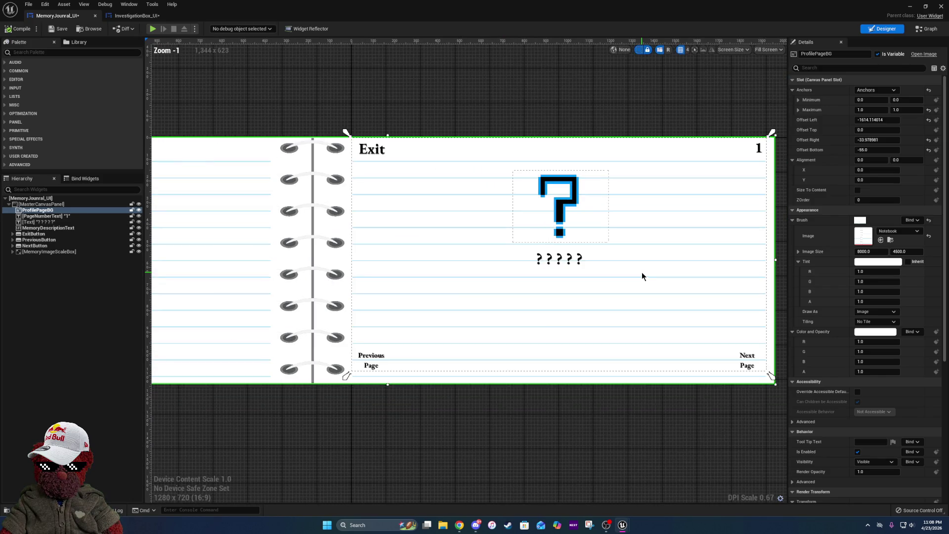
drag(612, 304, 513, 298)
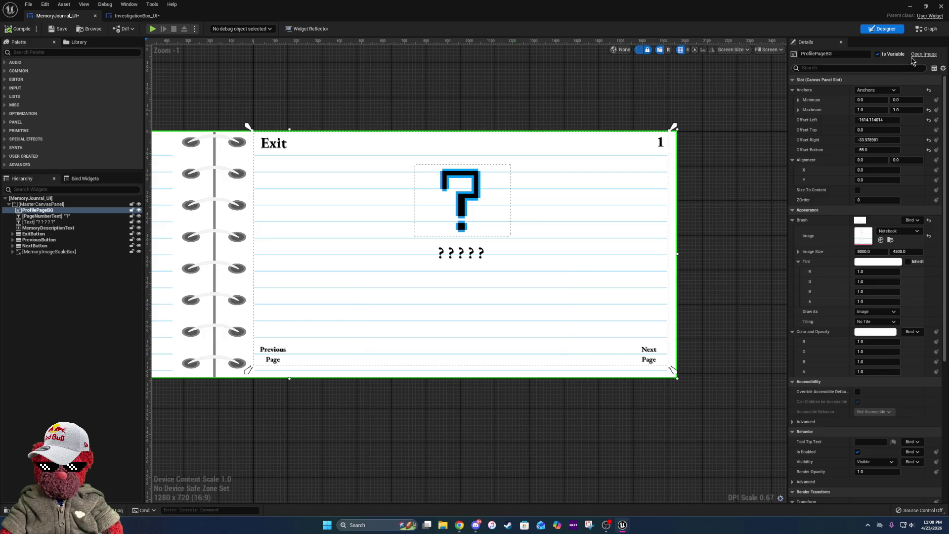
click(927, 29)
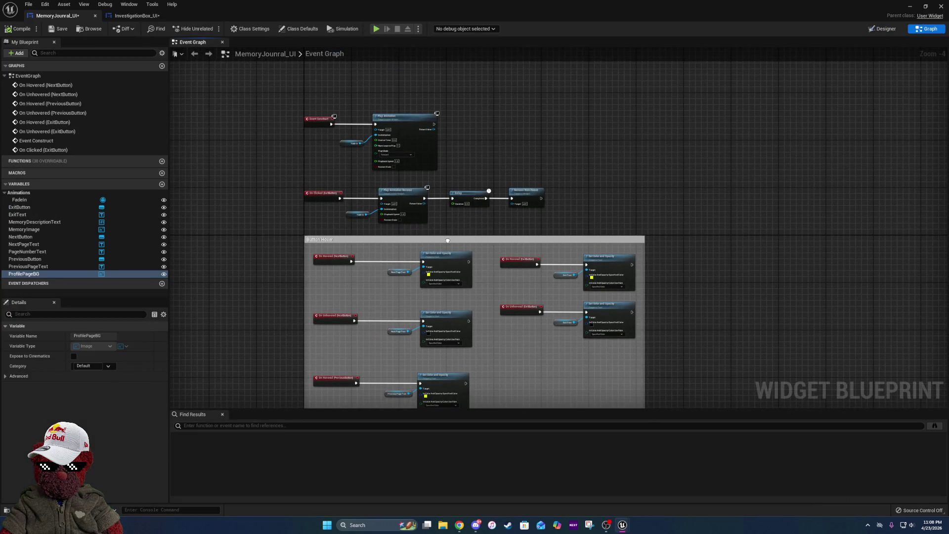
- In InvestigationBox_UI's Event Graph, select the game-instance and save-manager setup nodes, then return to MemoryJounal_UI
click(164, 18)
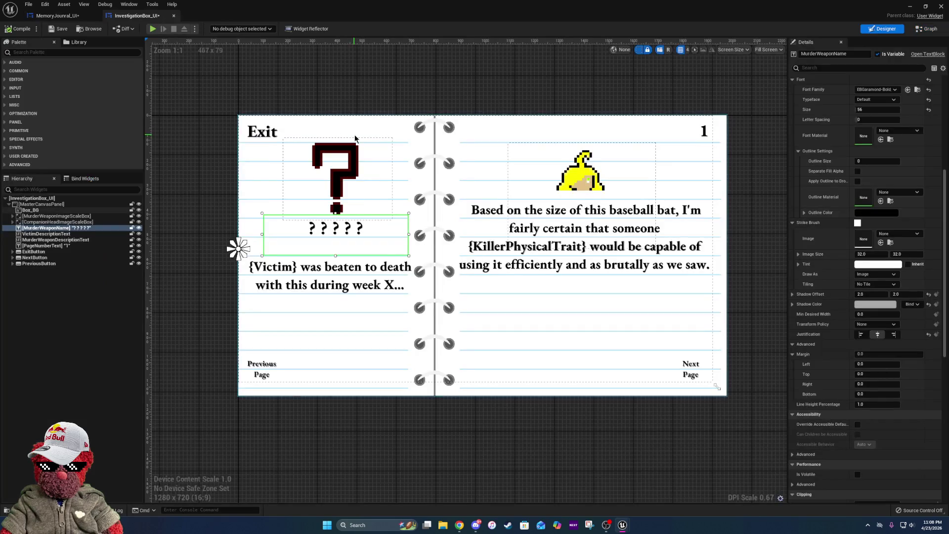
click(927, 29)
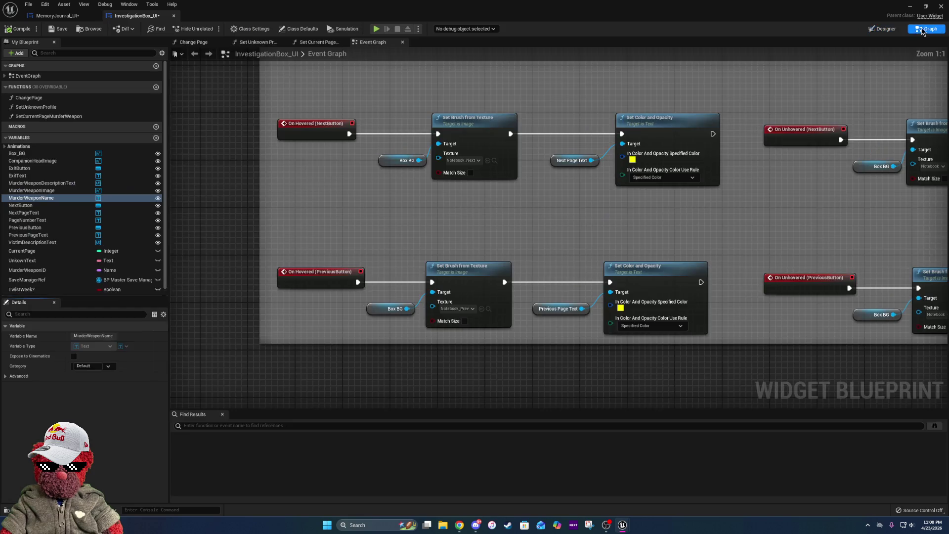
scroll(420, 174, up, 8)
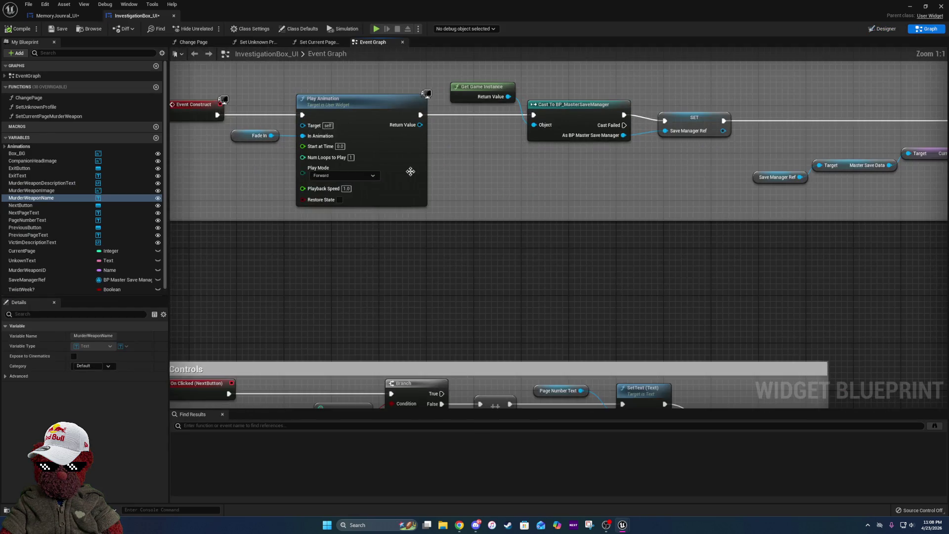
drag(385, 86, 598, 185)
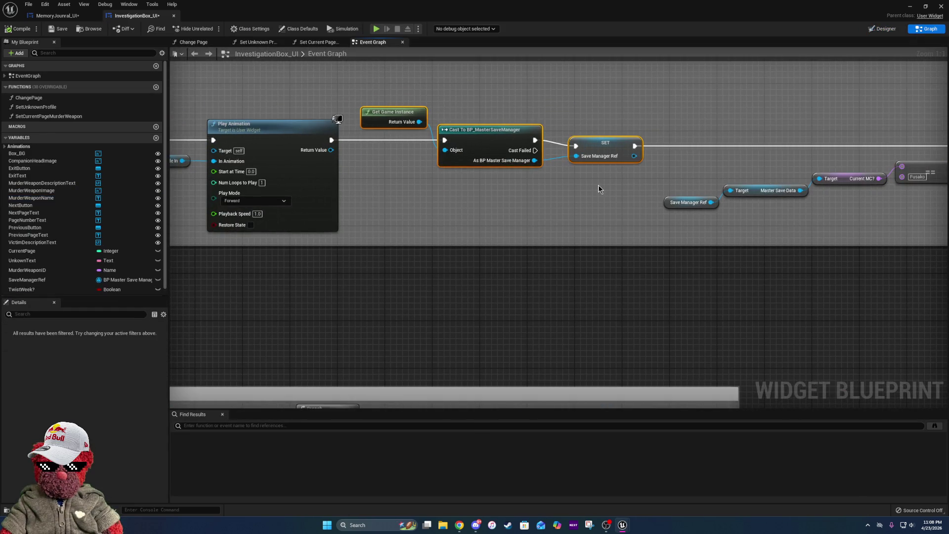
mouse_move(855, 162)
mouse_down()
mouse_move(524, 157)
mouse_move(367, 171)
mouse_up()
drag(742, 177, 649, 182)
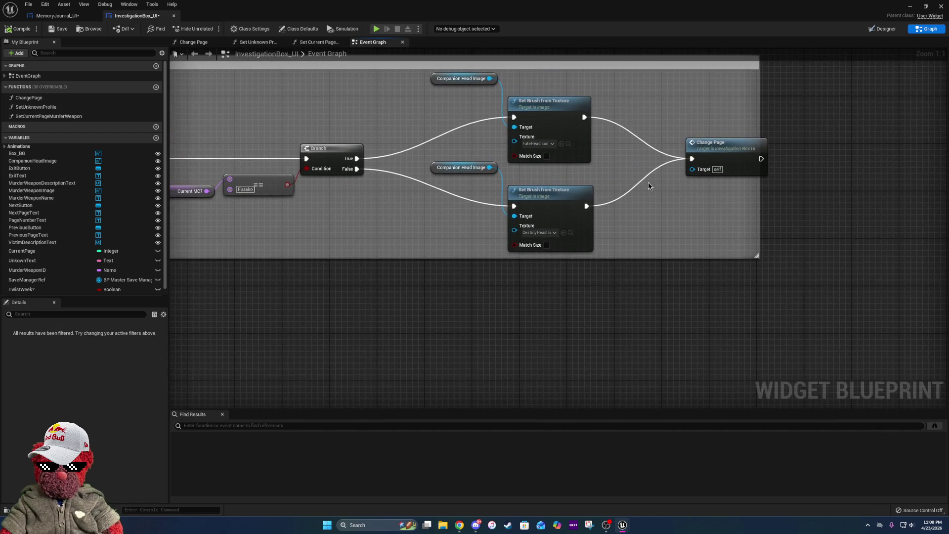
drag(760, 224, 799, 223)
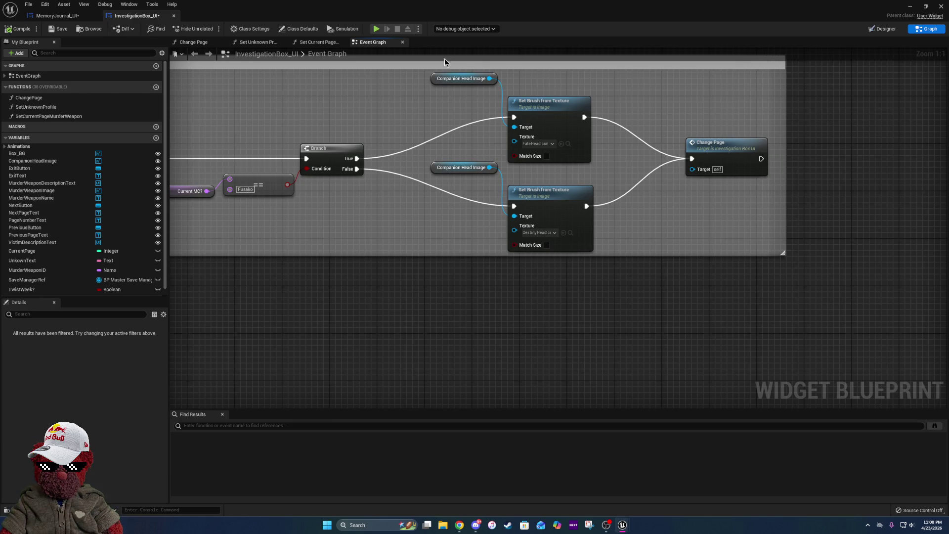
click(54, 15)
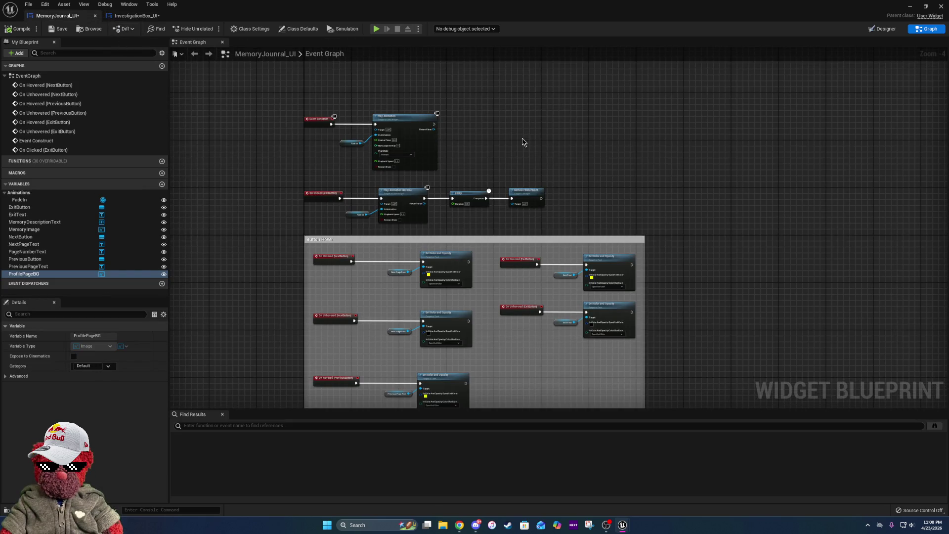
scroll(501, 138, up, 4)
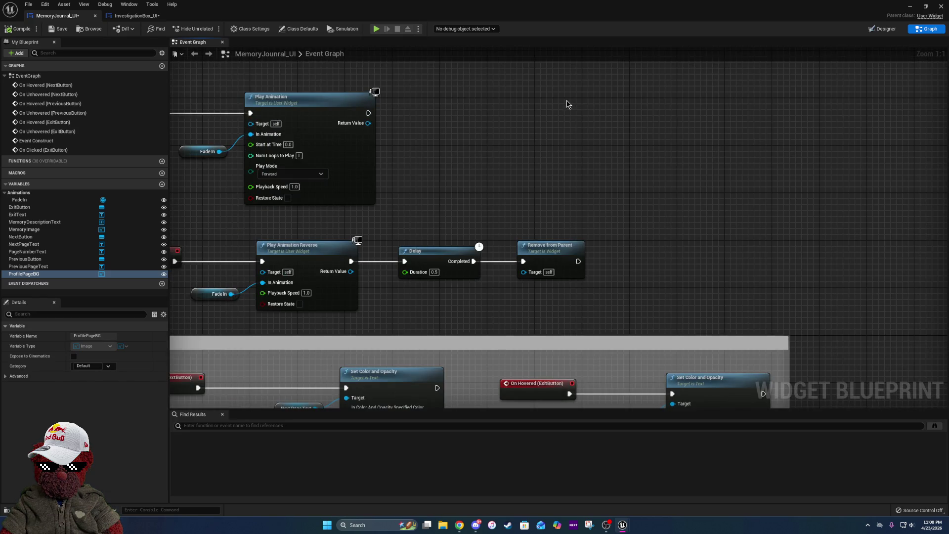
- Paste the save-manager setup nodes and connect the fade-in Play Animation to the Cast node
key(ctrl+v)
drag(557, 121, 368, 114)
drag(607, 125, 536, 119)
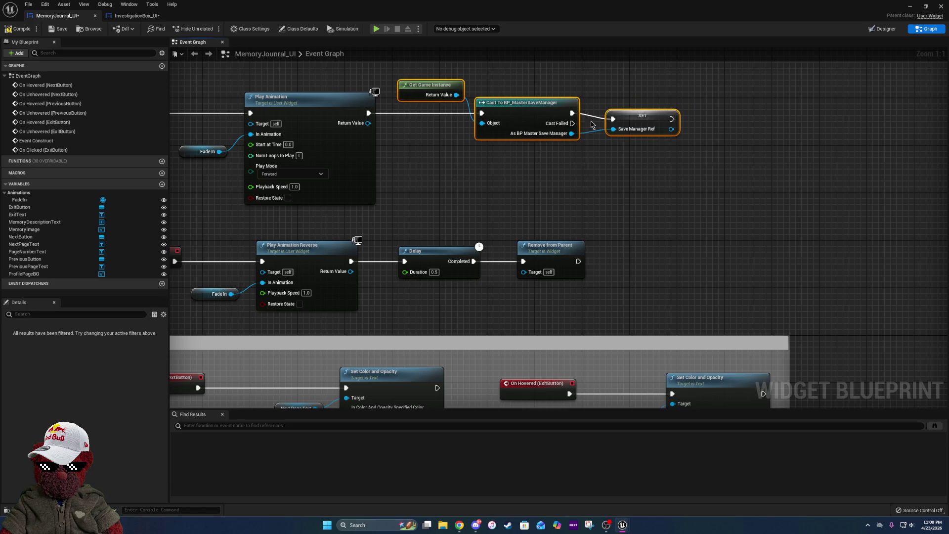
- Create a SaveManagerRef variable from the SET node and compile the widget
right_click(644, 116)
click(672, 136)
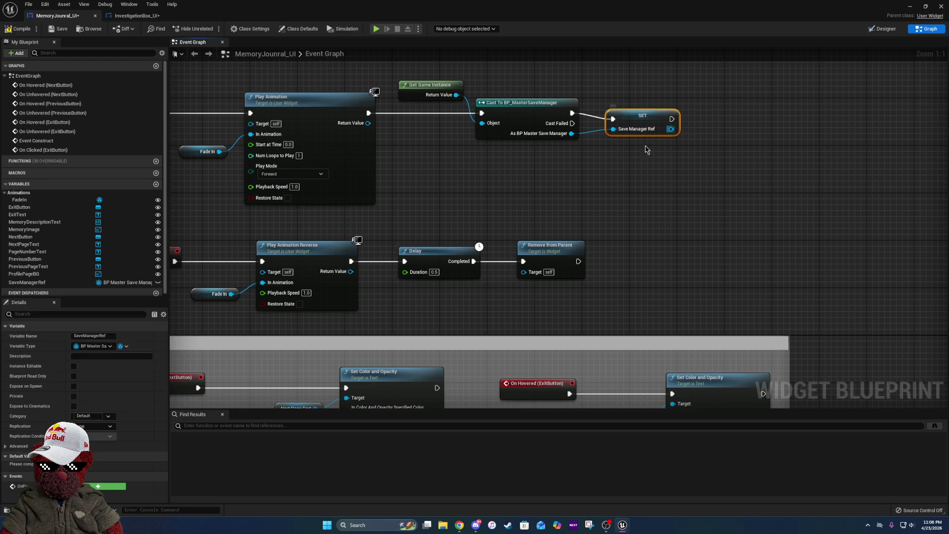
click(16, 31)
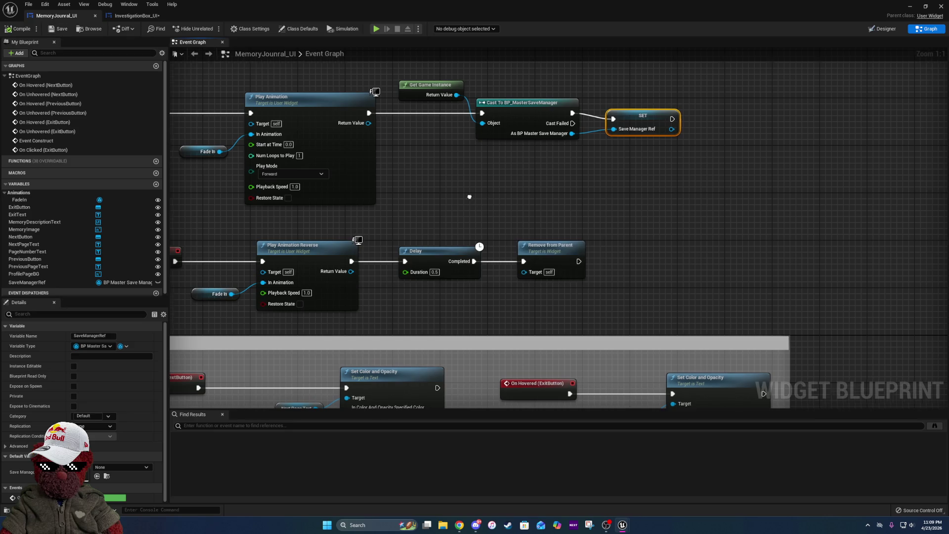
drag(206, 101, 437, 48)
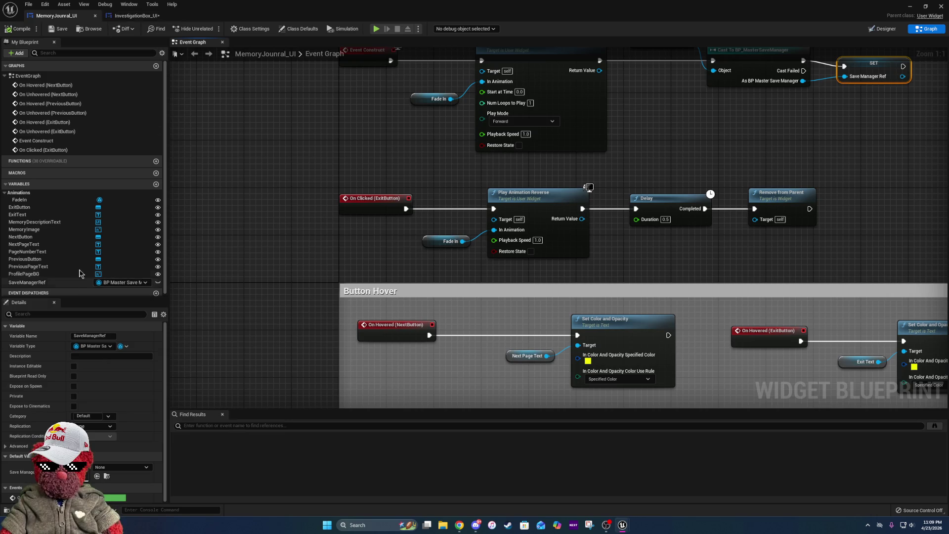
- Name the new function ChangePage
click(156, 162)
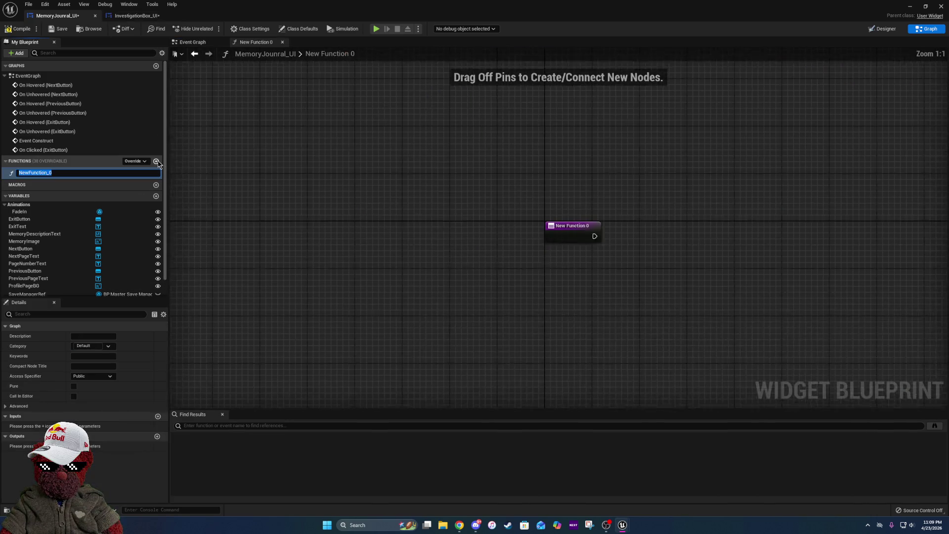
text(ChangeP)
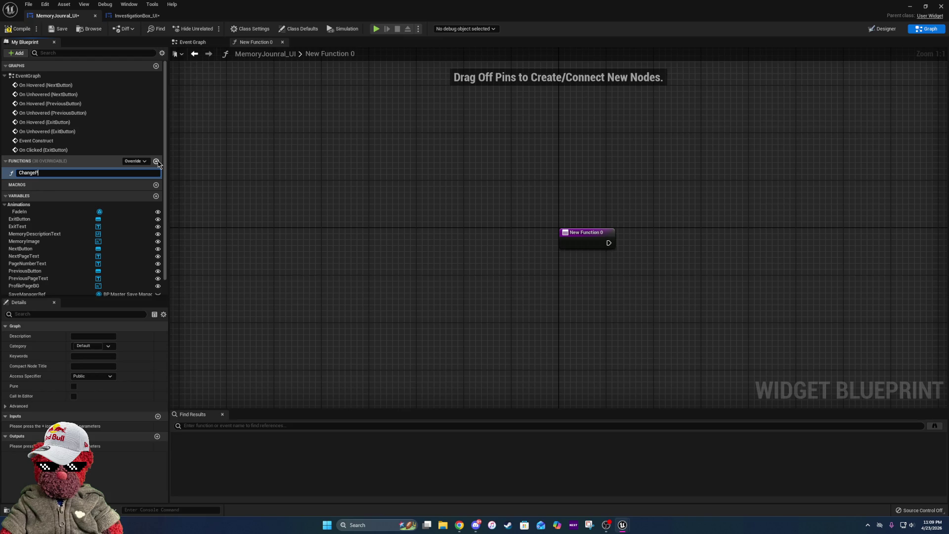
text(age)
key(Return)
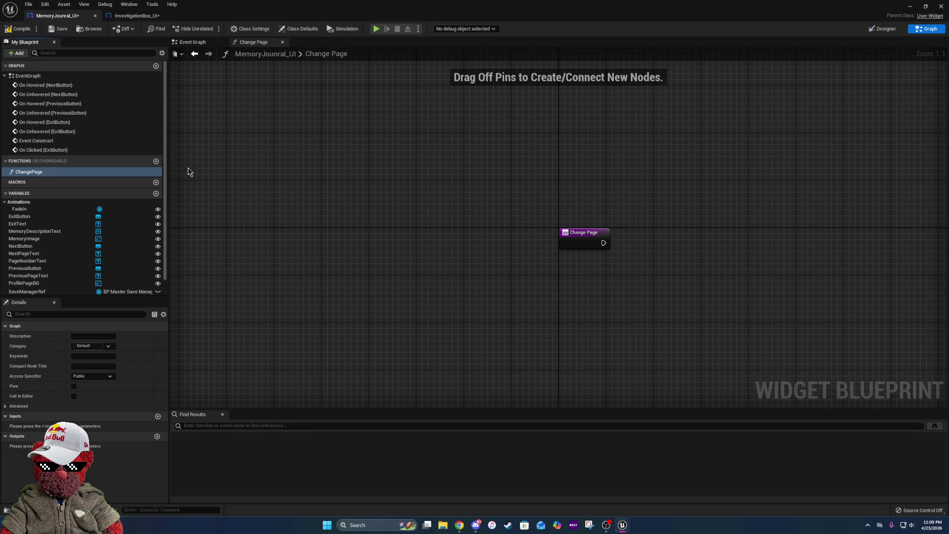
- Add an Integer variable named MemoryMax, then return to the save manager SET node in the Event Graph
click(156, 194)
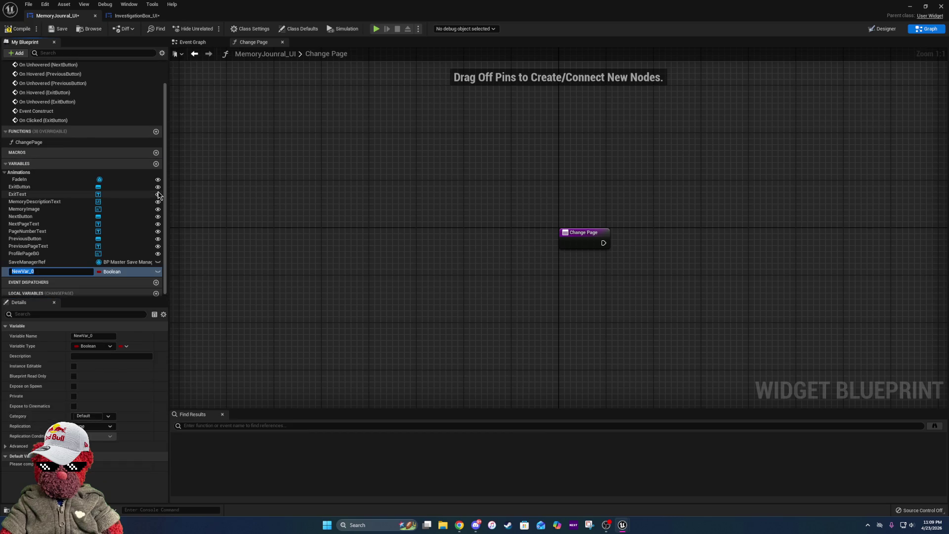
text(MemoryM)
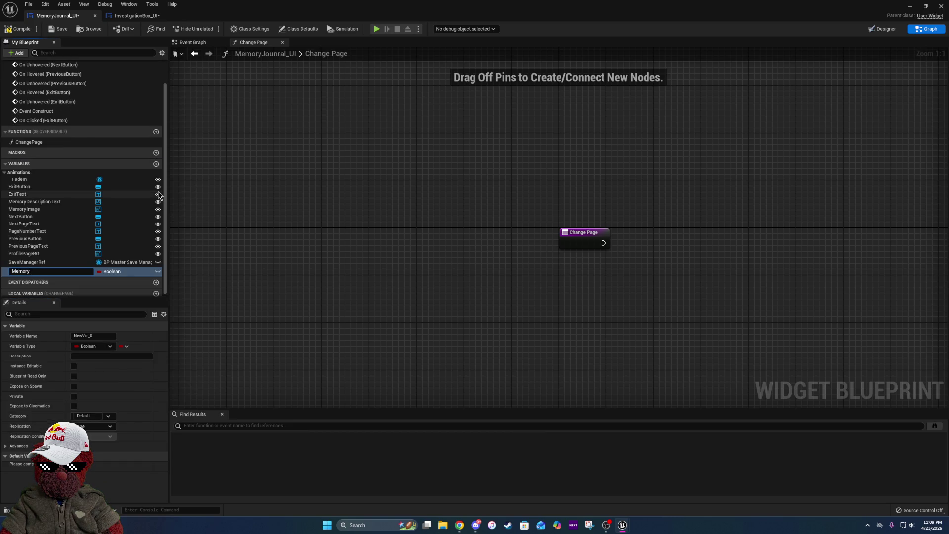
text(ax)
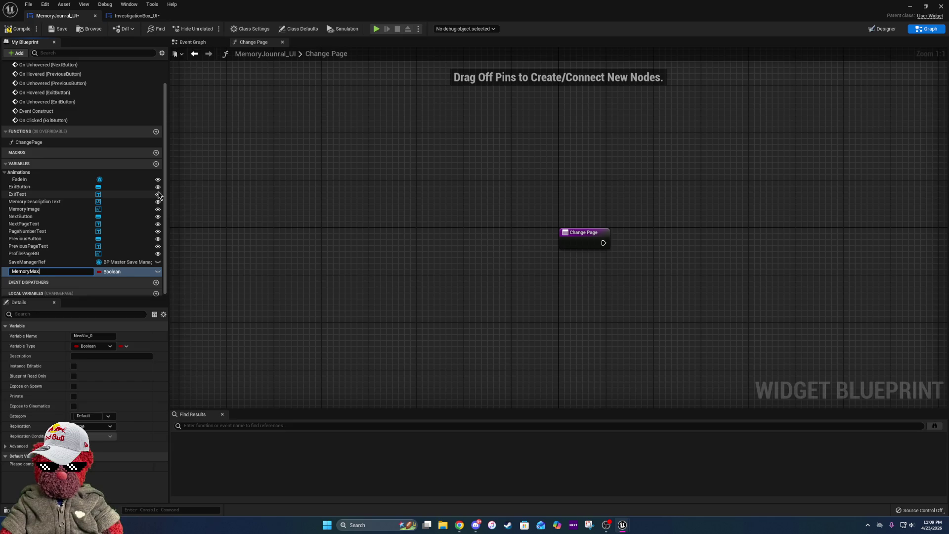
key(Return)
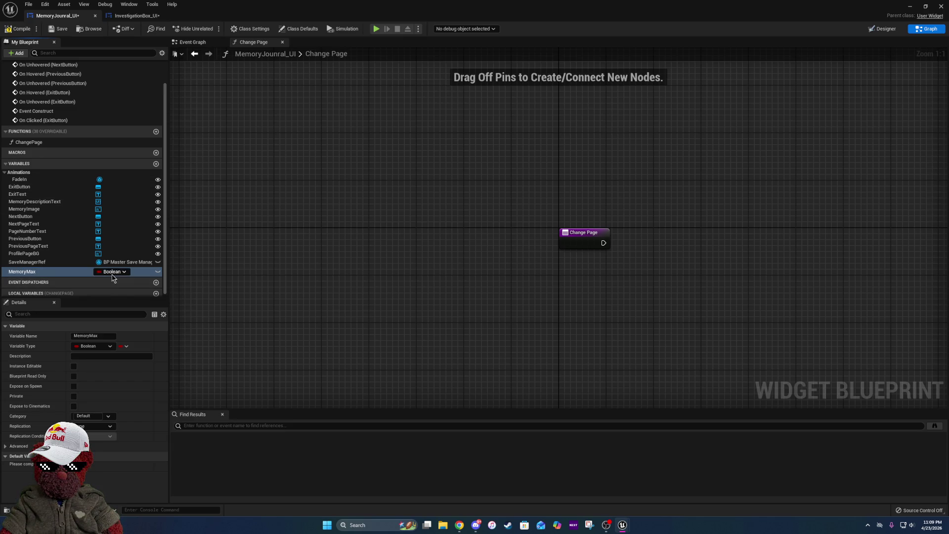
click(112, 272)
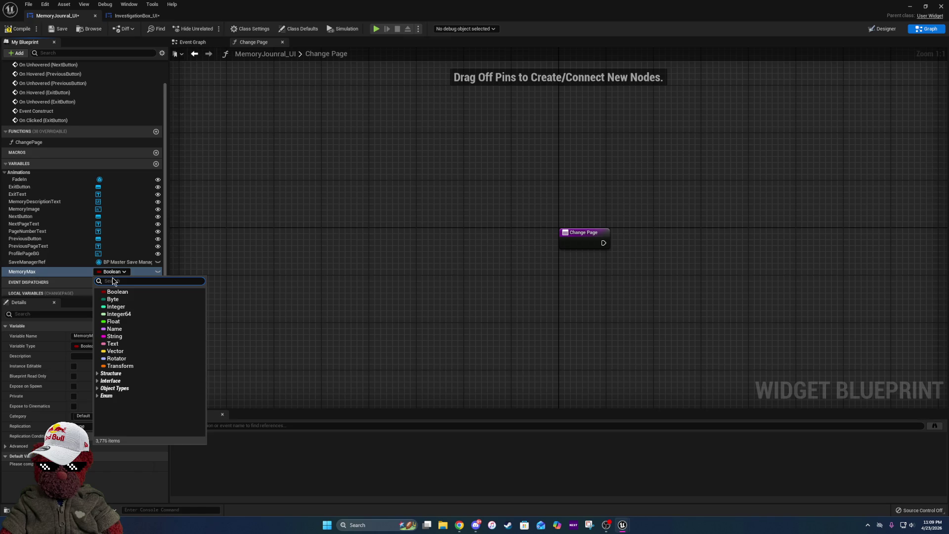
click(121, 306)
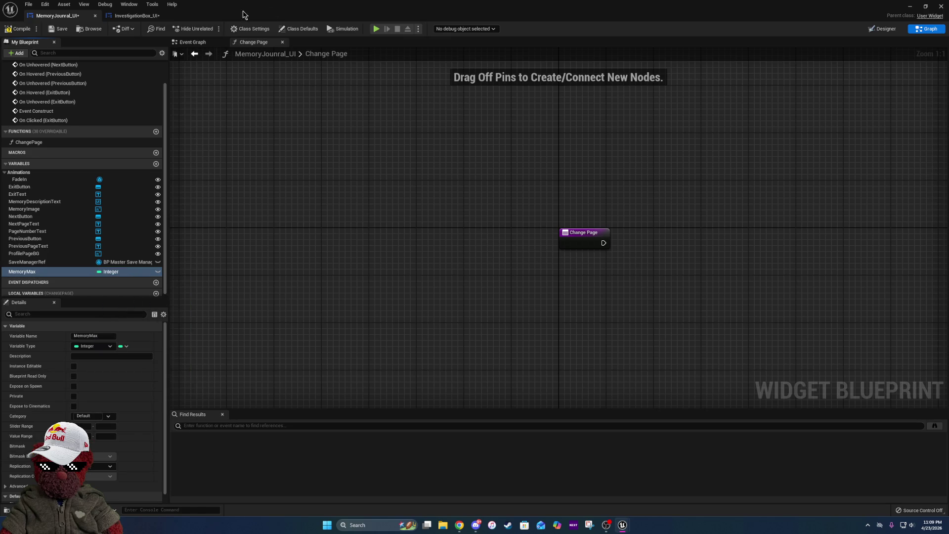
click(196, 43)
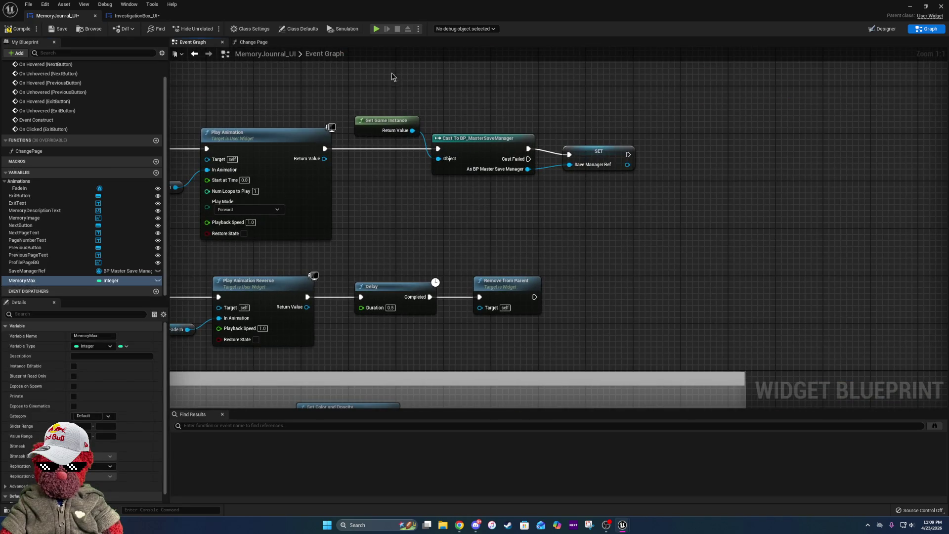
drag(650, 169, 377, 195)
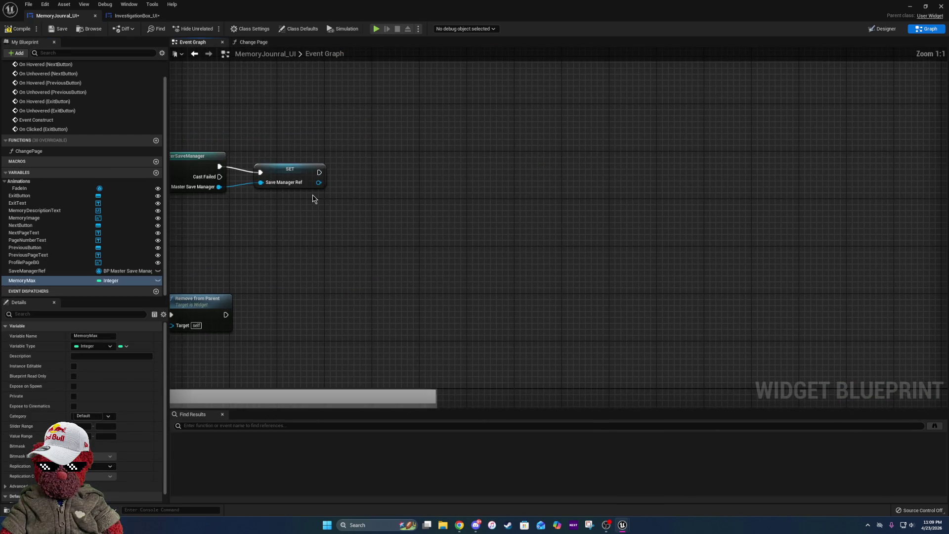
mouse_move(319, 183)
mouse_down()
mouse_move(352, 204)
mouse_move(336, 201)
mouse_up()
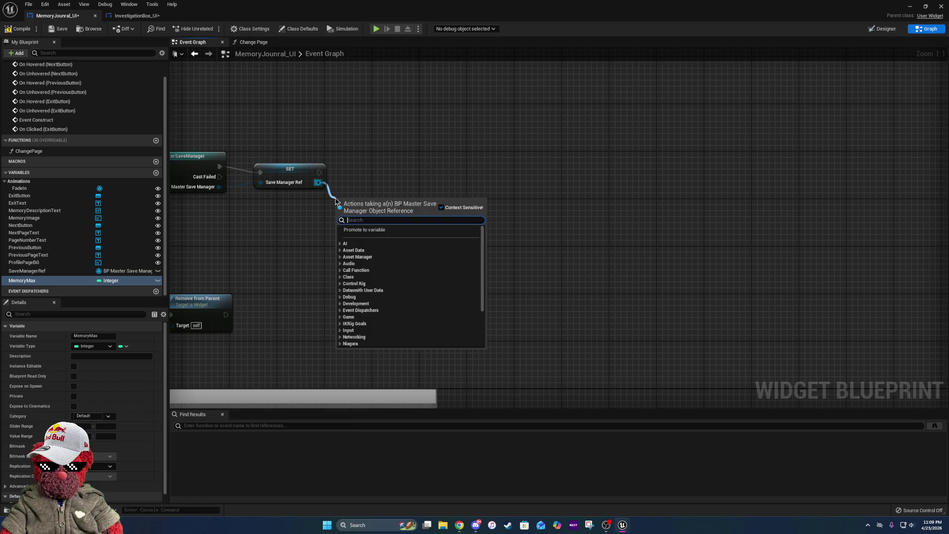
- From Save Manager Ref, add aligned Get Master Save Data and Get Memories Save Data nodes
text(get mas)
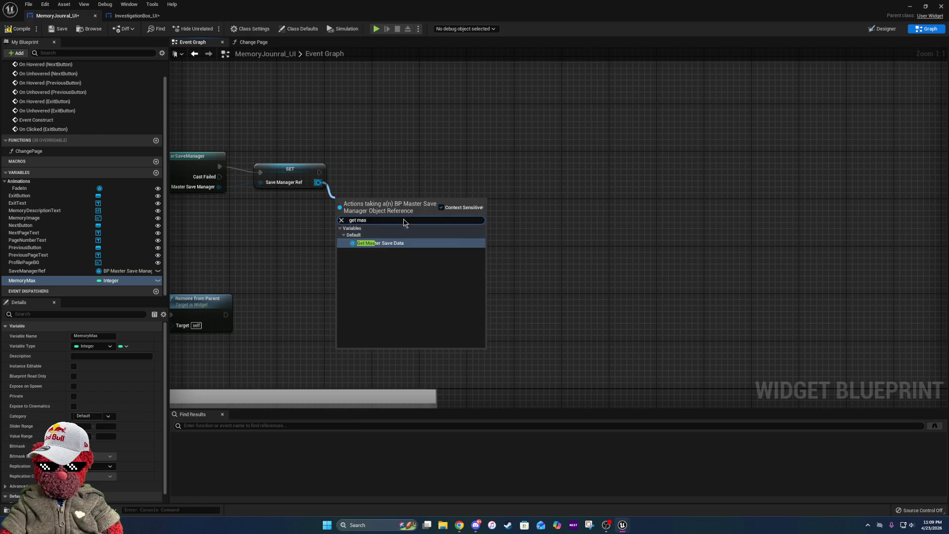
click(392, 242)
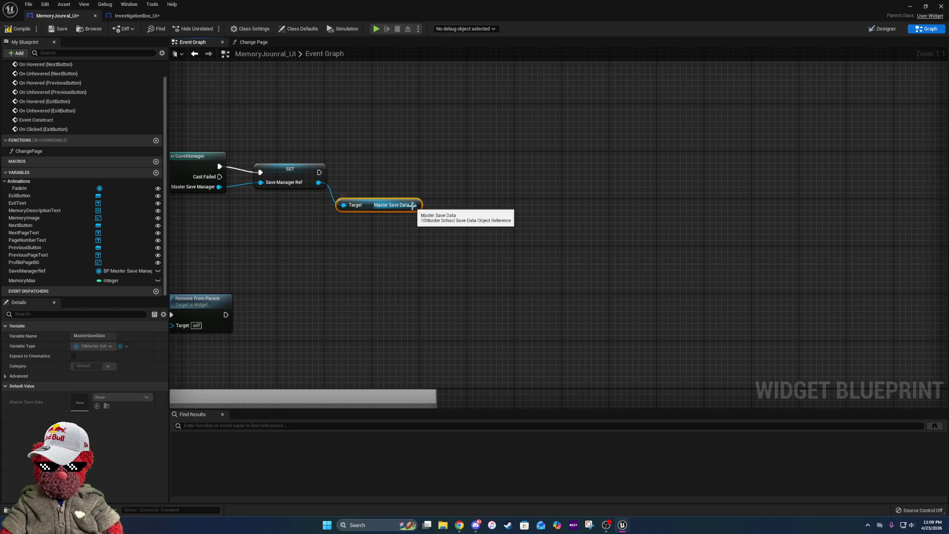
drag(413, 205, 441, 188)
text(get cyr)
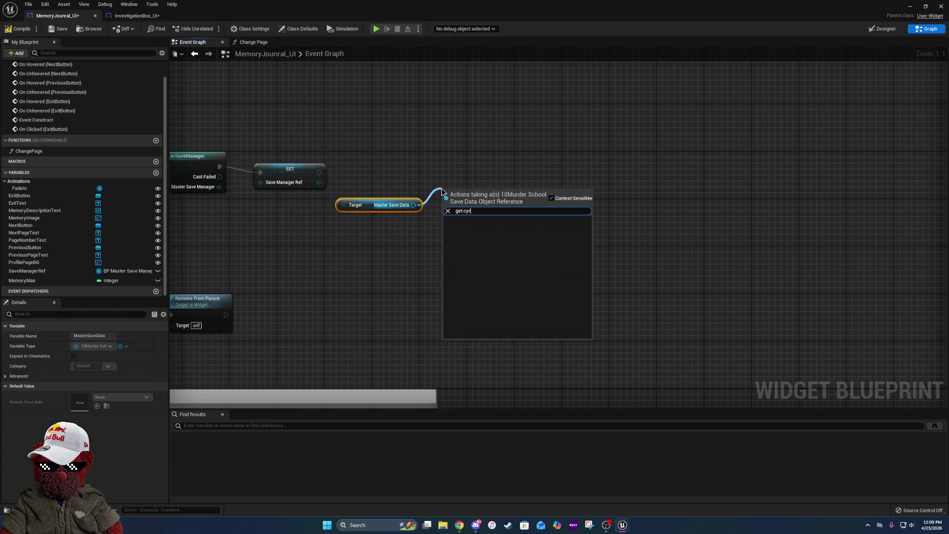
key(BackSpace)
key(BackSpace)
key(BackSpace)
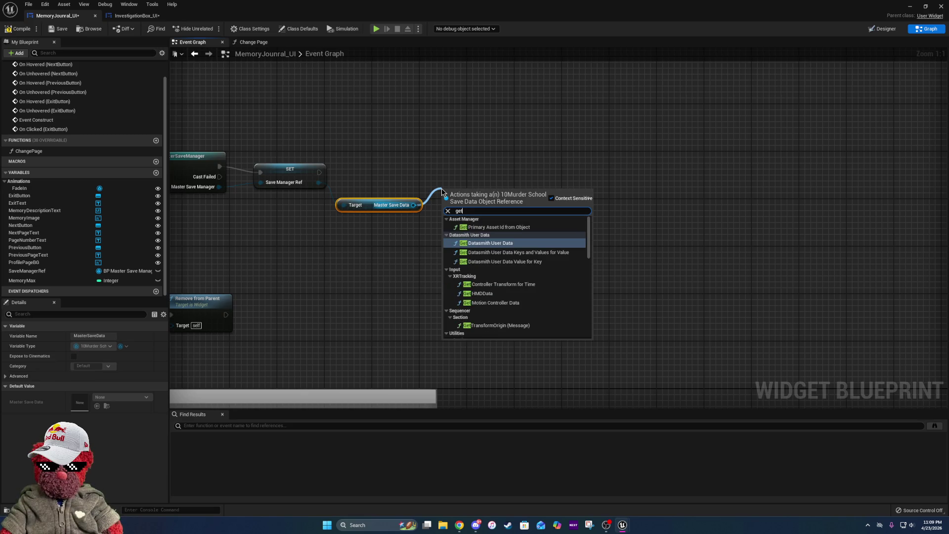
text( mem)
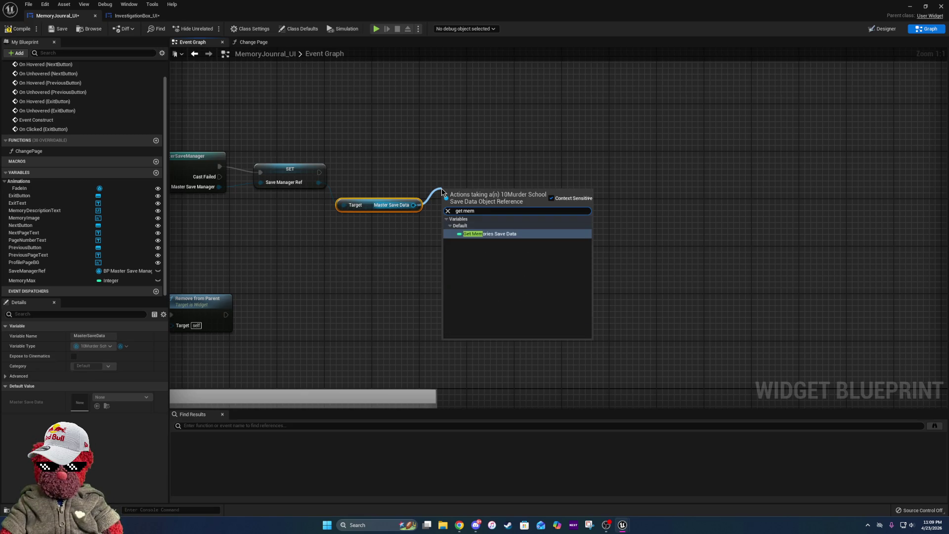
click(499, 234)
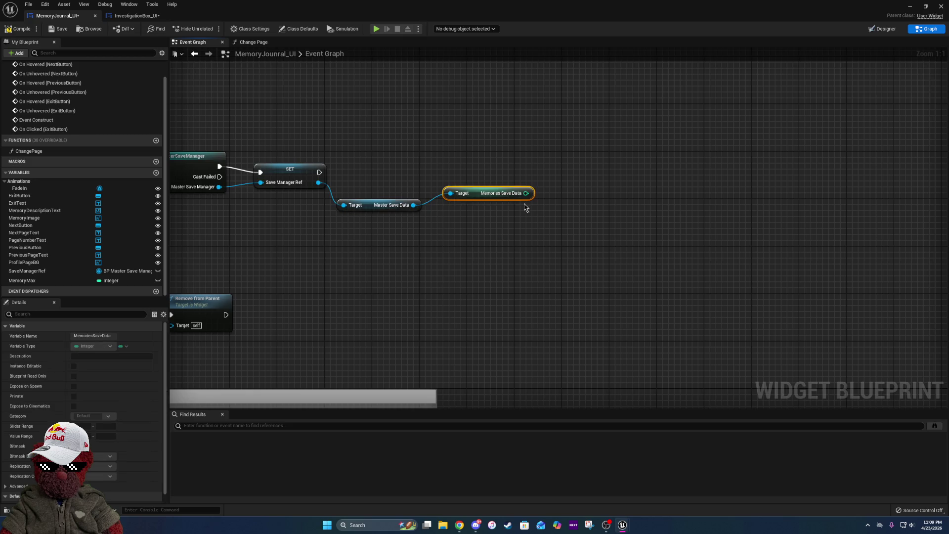
click(398, 198)
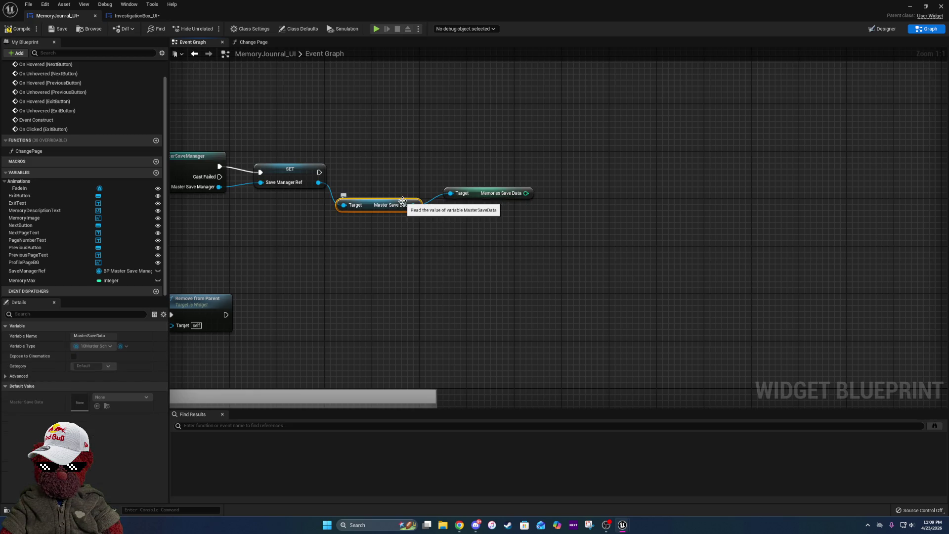
ctrl+click(478, 196)
key(q)
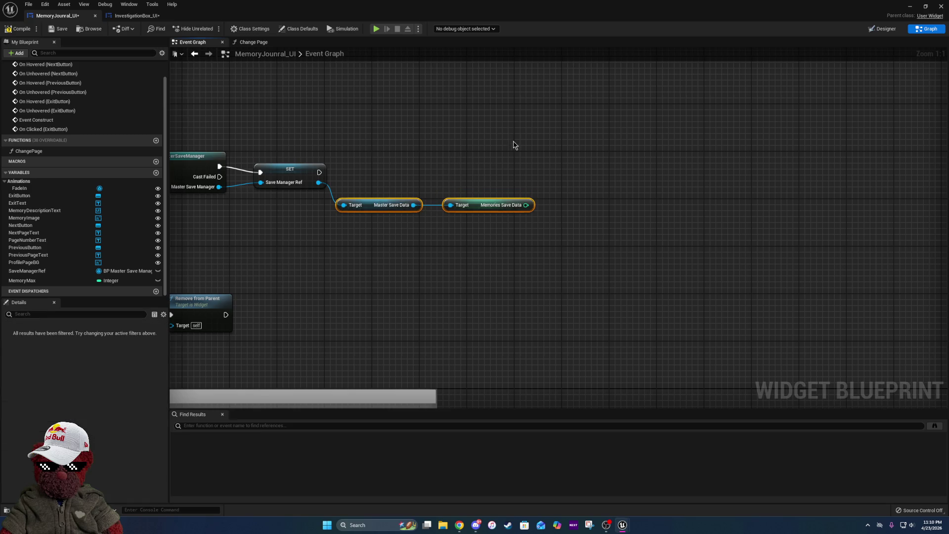
click(517, 147)
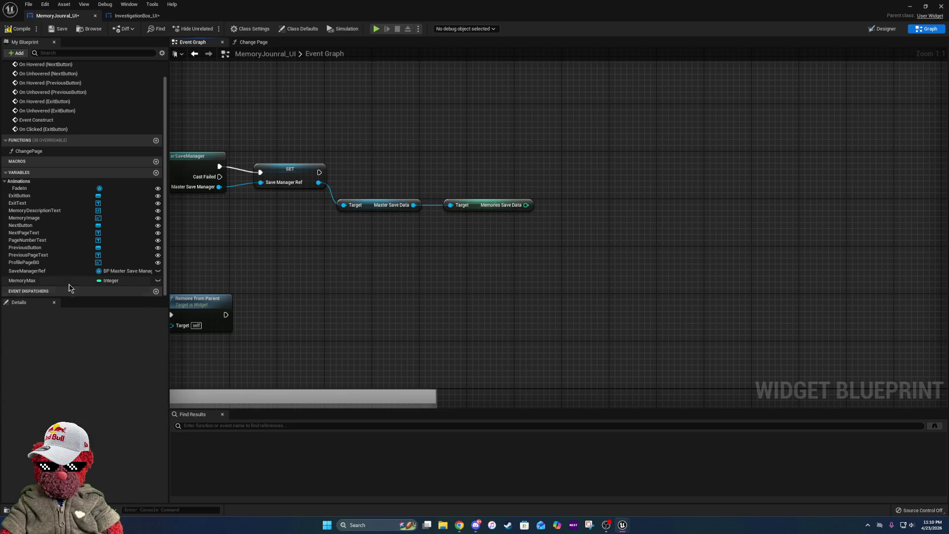
- Add a SET MemoryMax node after the save manager SET, followed by a Change Page call
mouse_move(69, 281)
mouse_down()
mouse_move(585, 144)
mouse_move(539, 207)
mouse_move(526, 205)
mouse_up()
click(583, 181)
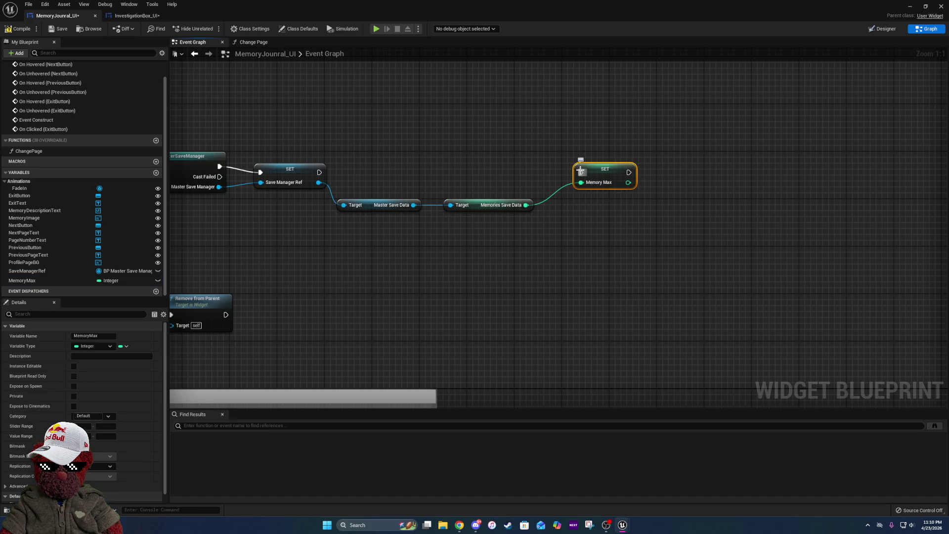
mouse_move(578, 176)
mouse_down()
mouse_move(329, 183)
mouse_move(320, 172)
mouse_up()
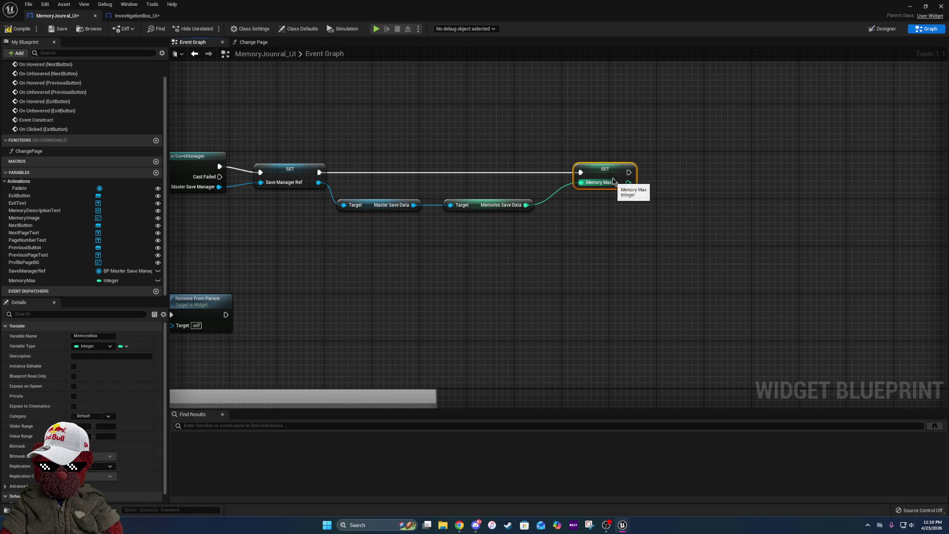
drag(600, 175, 576, 175)
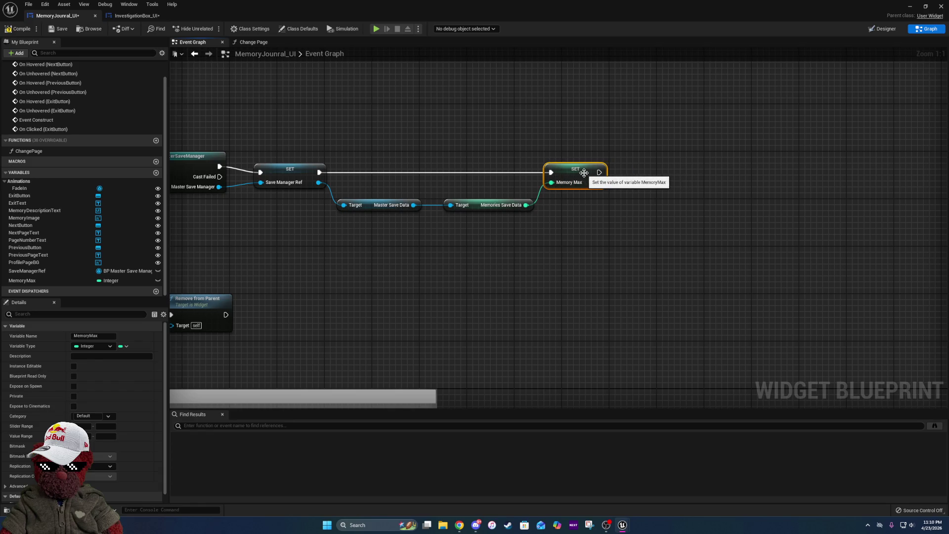
click(510, 192)
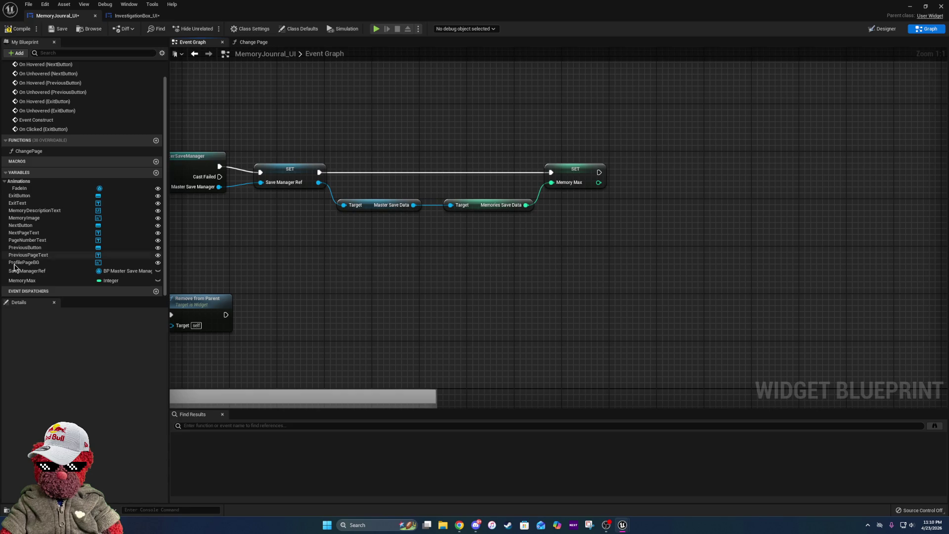
mouse_move(56, 150)
mouse_down()
mouse_move(663, 155)
mouse_move(676, 168)
mouse_move(600, 173)
mouse_move(635, 165)
mouse_up()
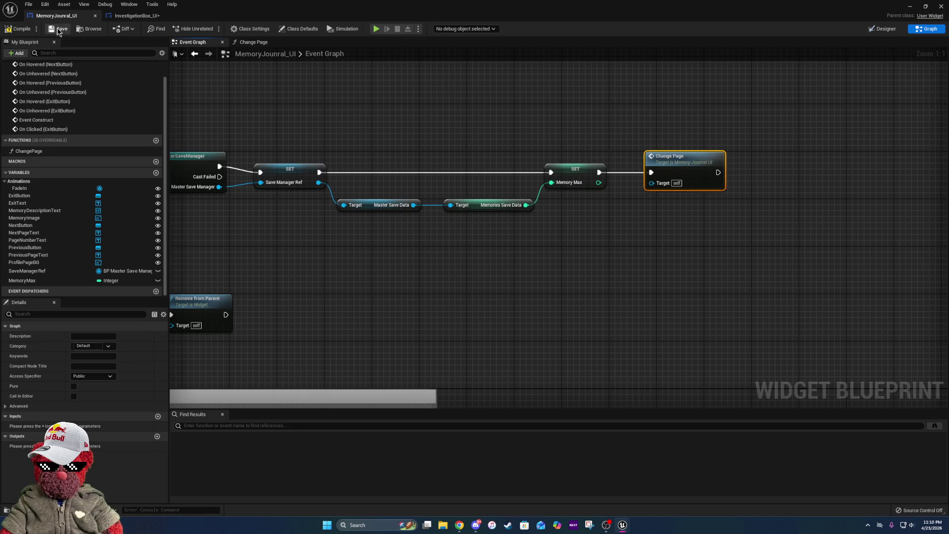
- Open the ChangePage function graph from the Change Page call node
double_click(695, 180)
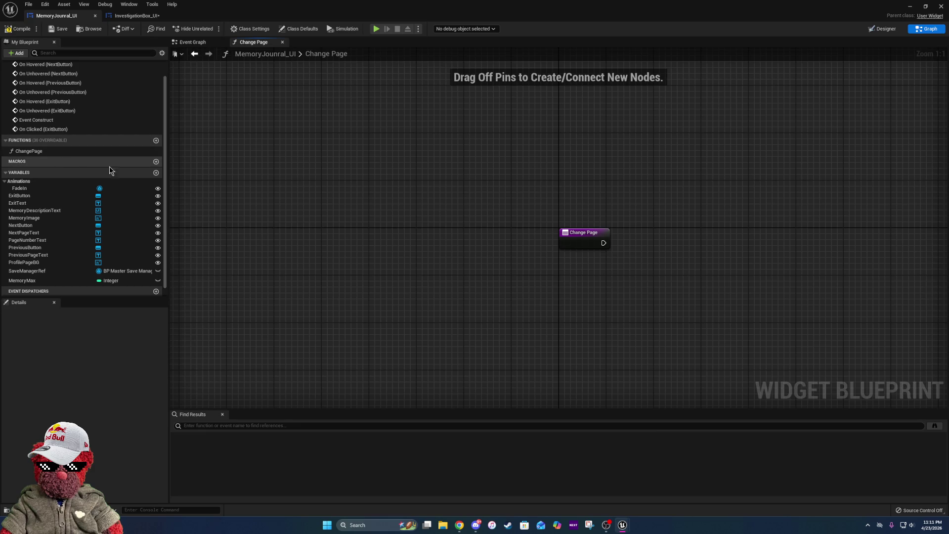
- Create an ActiveMemoriesArray variable as a Boolean array and compile the widget
click(155, 173)
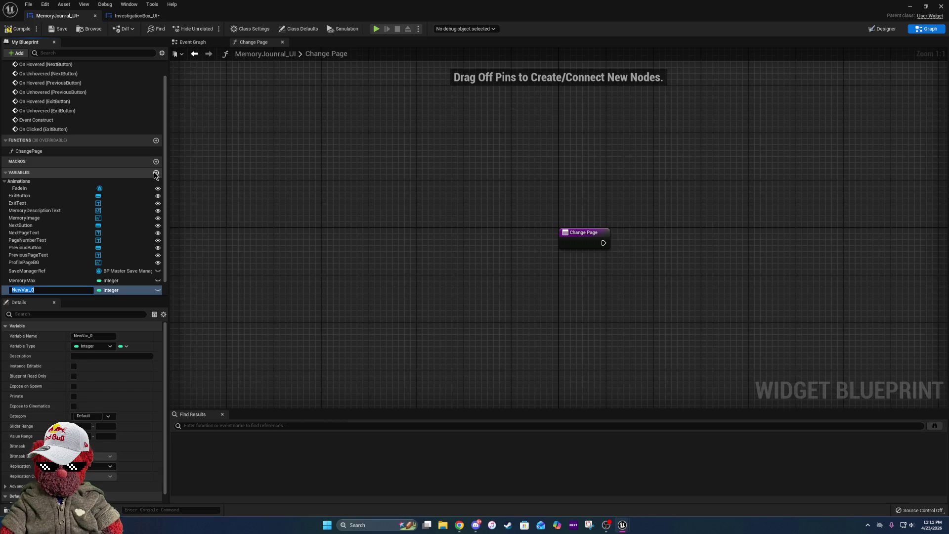
text(Act)
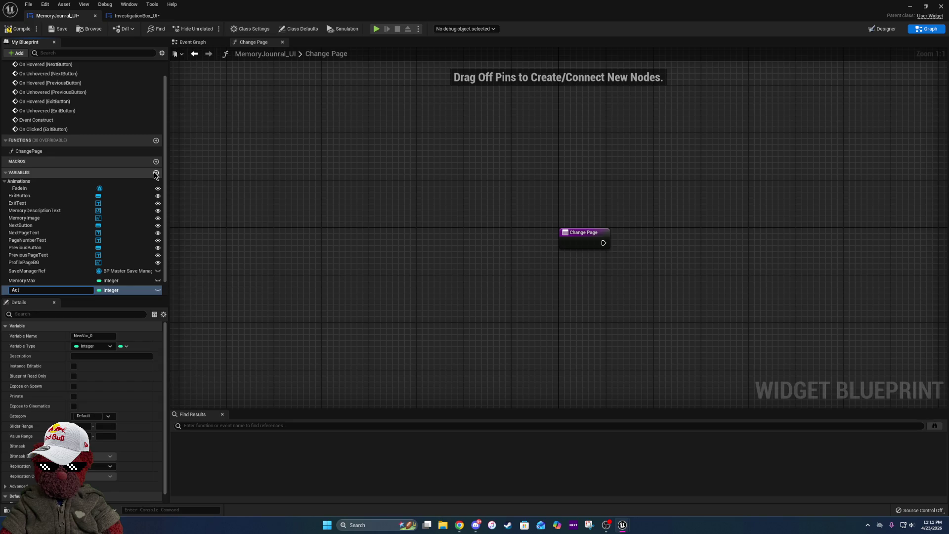
text(iveMemoriesArr)
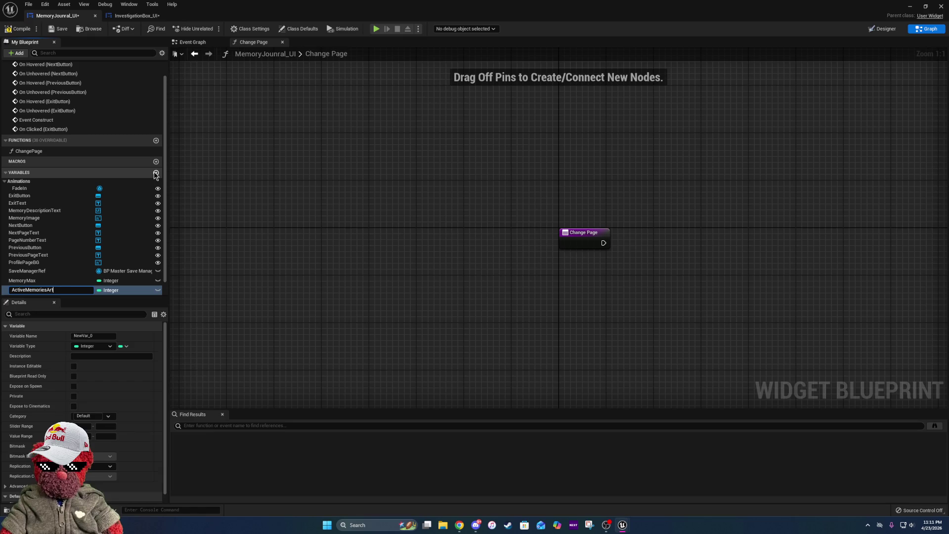
text(ay)
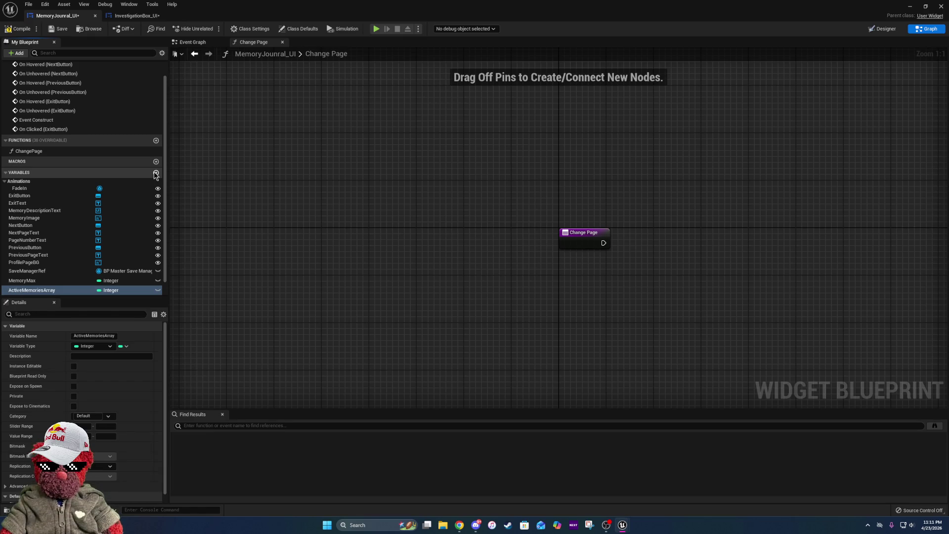
key(Return)
click(122, 290)
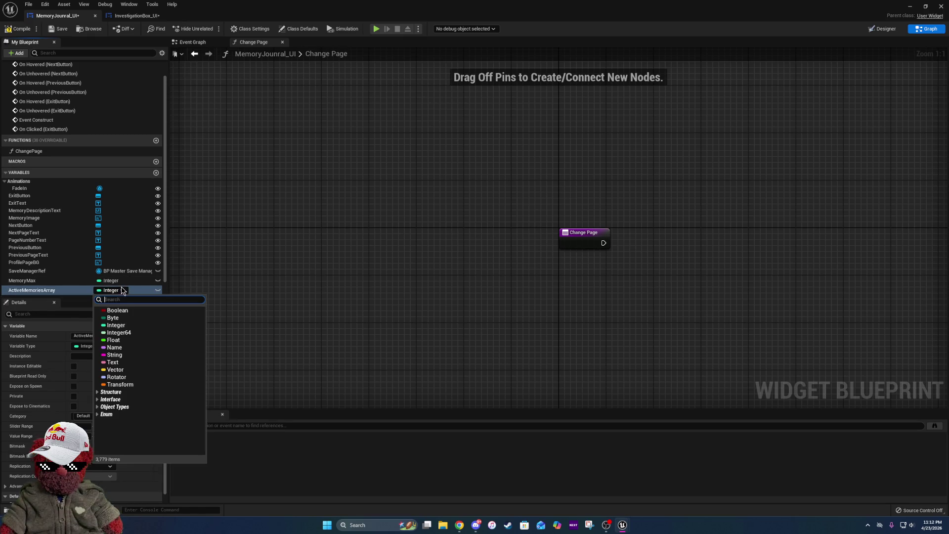
click(107, 309)
right_click(97, 292)
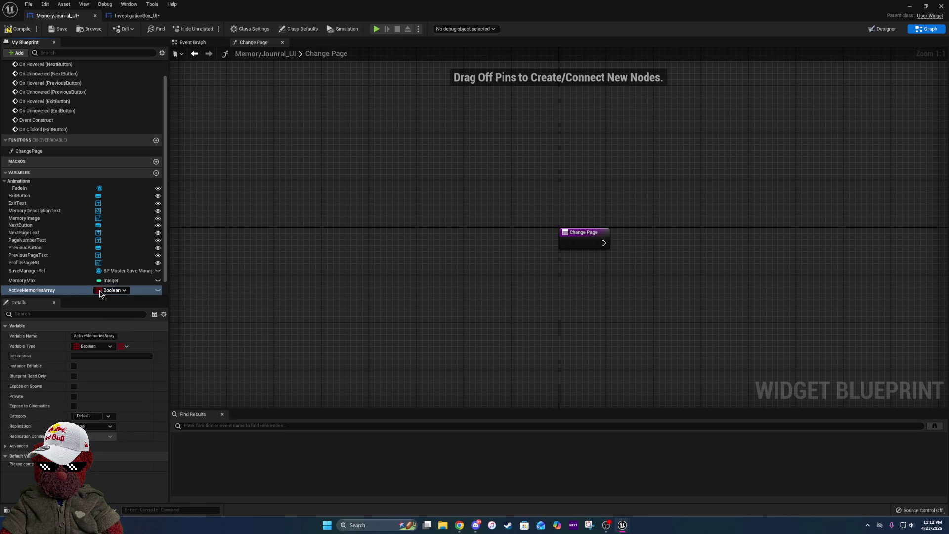
click(20, 29)
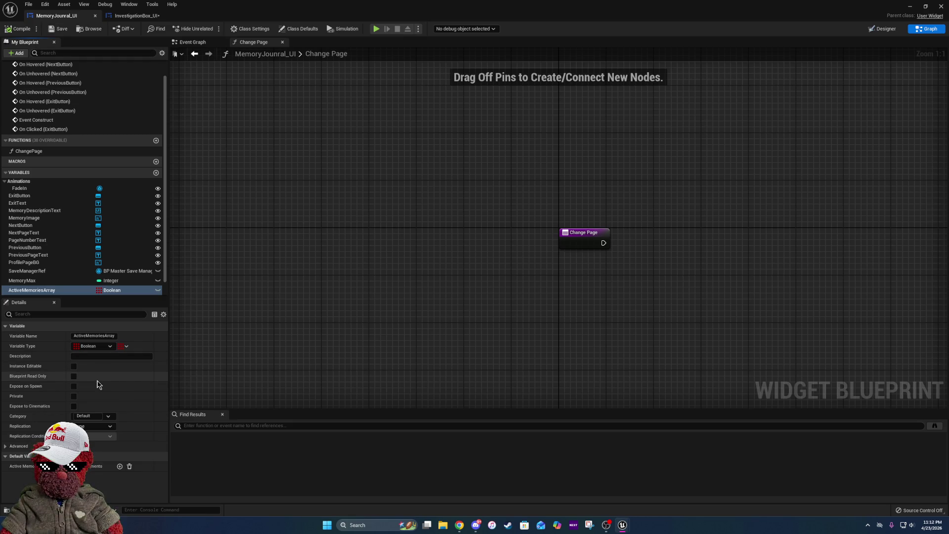
- Give ActiveMemoriesArray 10 default elements
click(119, 466)
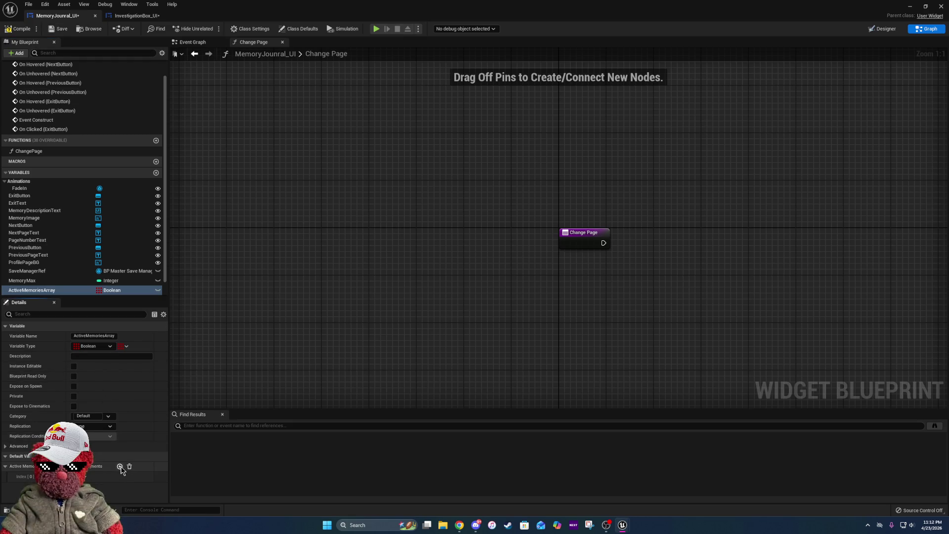
click(120, 467)
click(120, 466)
scroll(121, 466, down, 3)
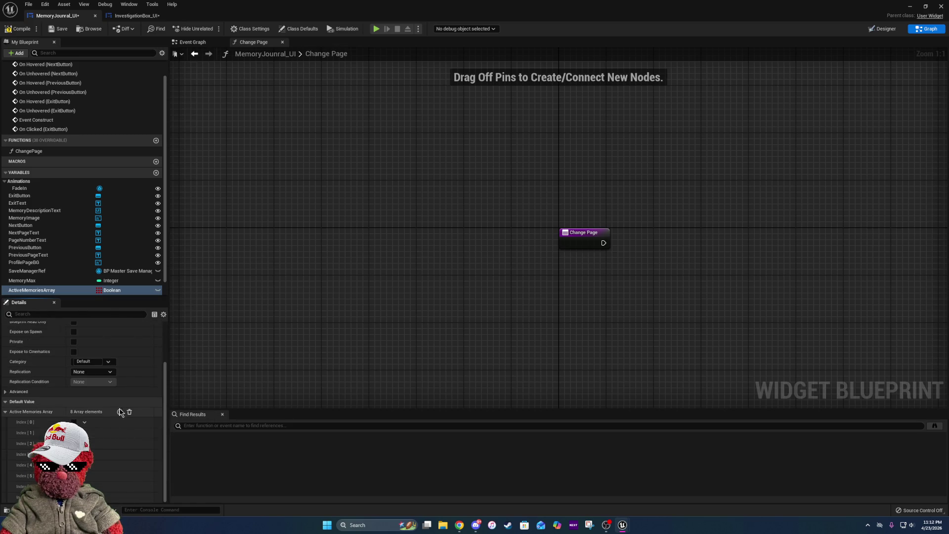
click(119, 412)
scroll(118, 432, down, 1)
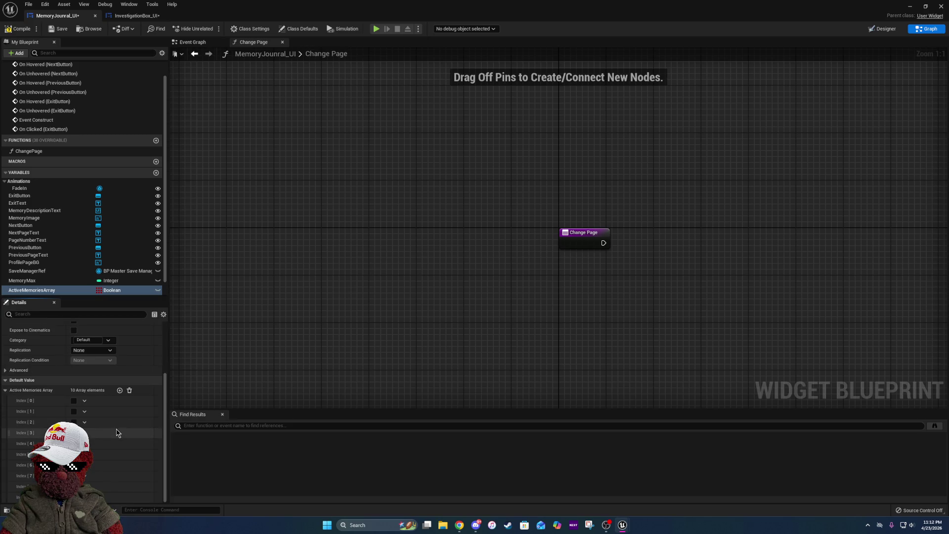
right_click(31, 402)
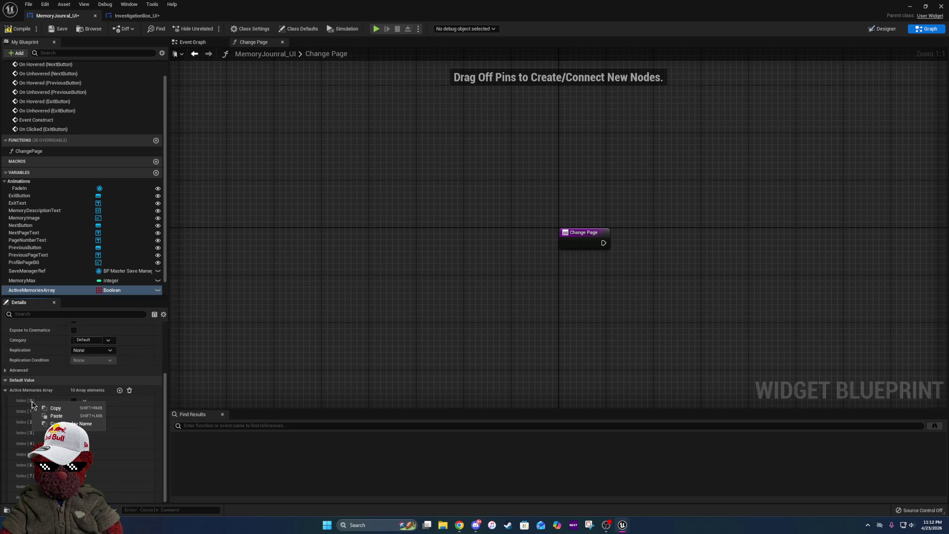
click(396, 264)
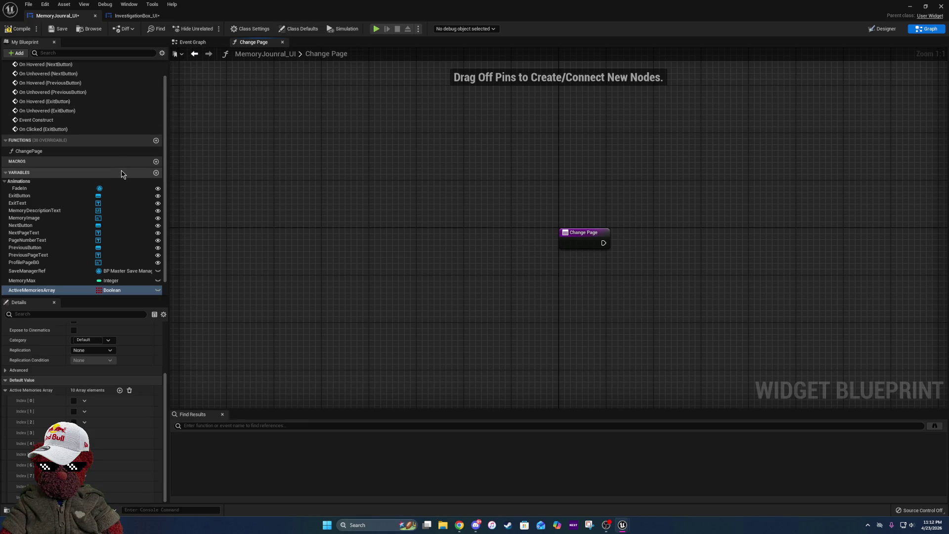
- Add a function named ActivateMemoriesBasedOnSaveData and place a SaveManagerRef getter in it
click(159, 143)
text(Activ)
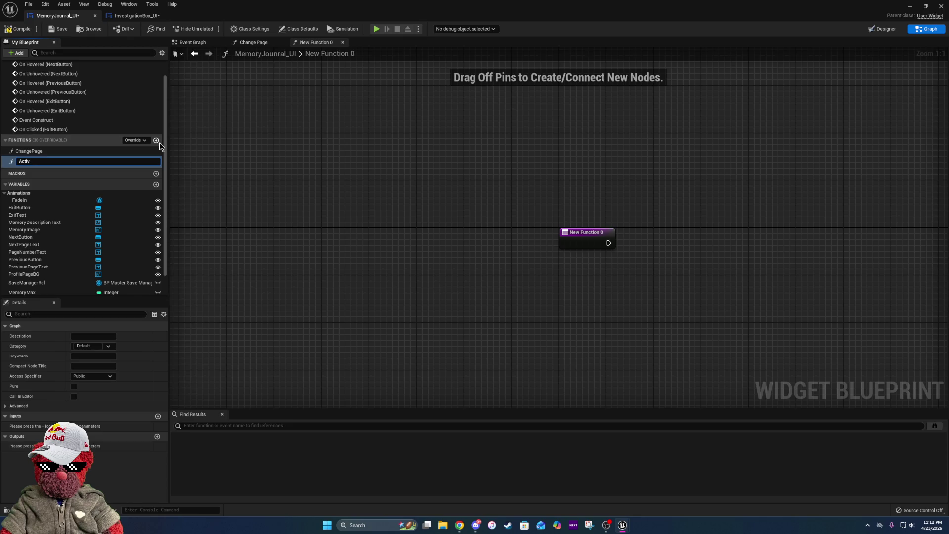
text(ate)
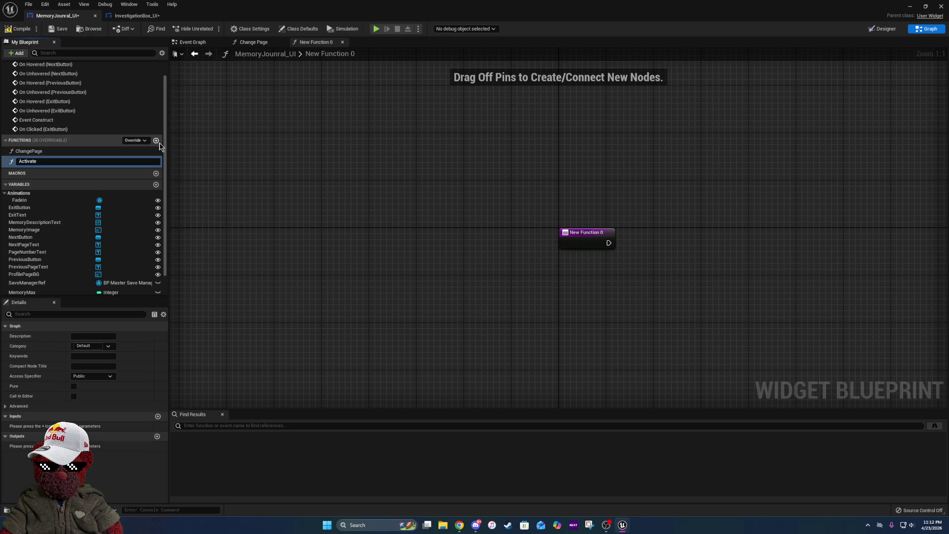
text(Memories)
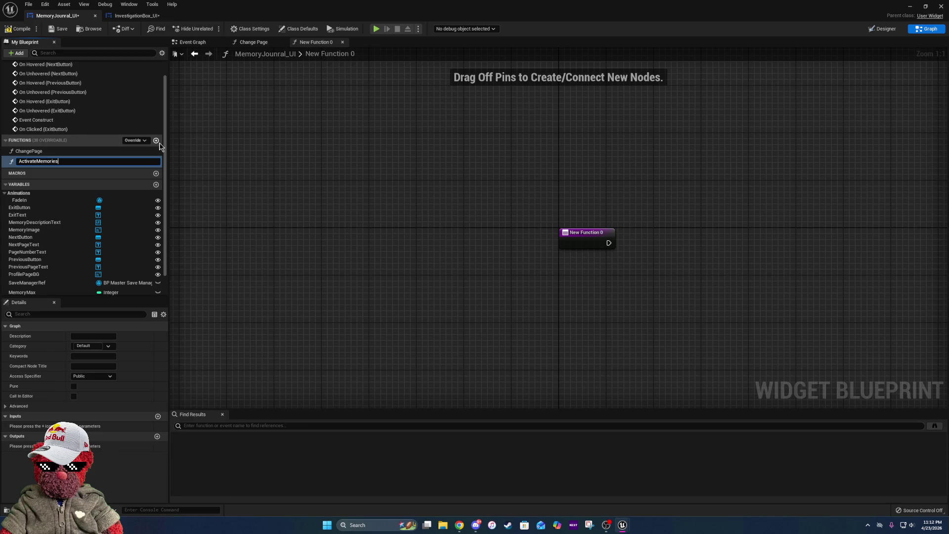
text(BasedOn)
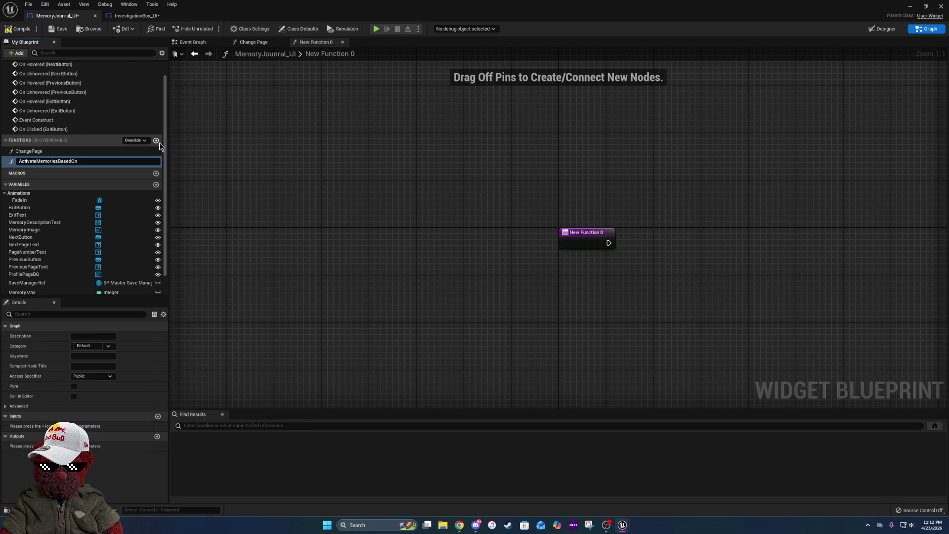
text(SaveData)
key(Return)
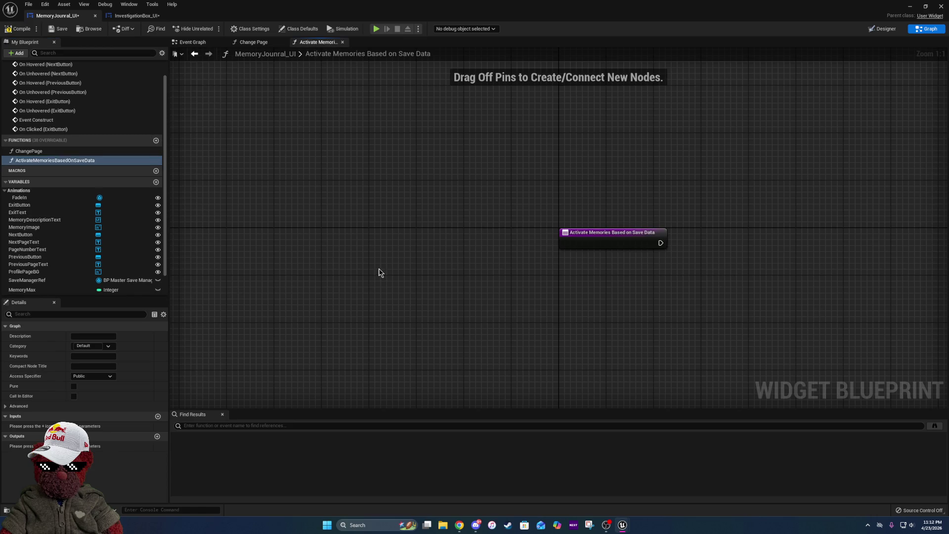
scroll(79, 237, down, 2)
mouse_move(27, 250)
mouse_down()
mouse_move(55, 255)
mouse_move(597, 139)
mouse_move(504, 315)
mouse_up()
click(524, 322)
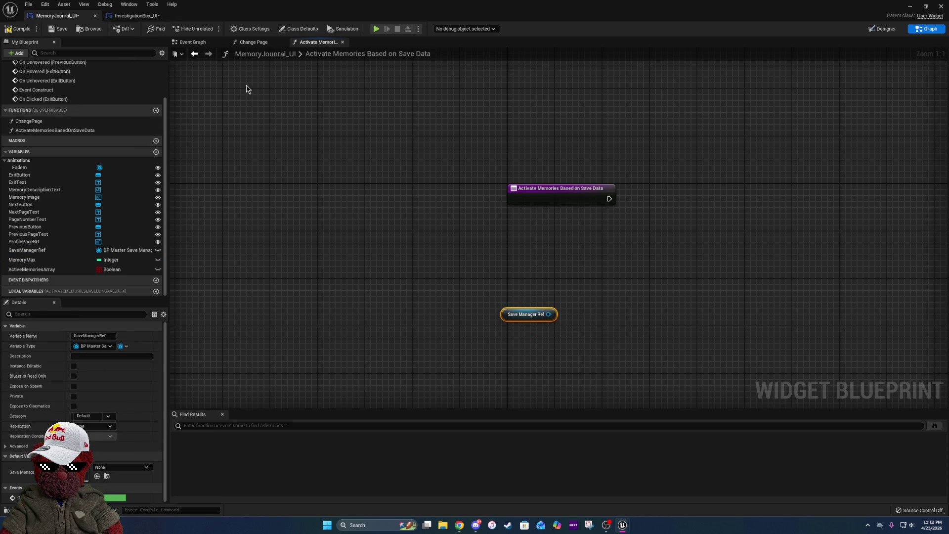
- Look over the Change Page and Event Graph, compile, and return to the new function
click(252, 41)
click(217, 44)
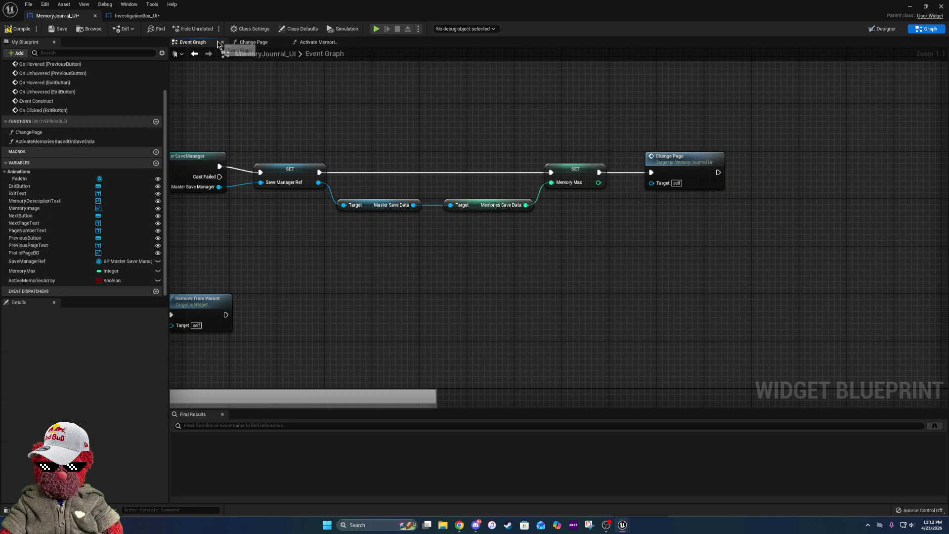
drag(374, 197, 547, 192)
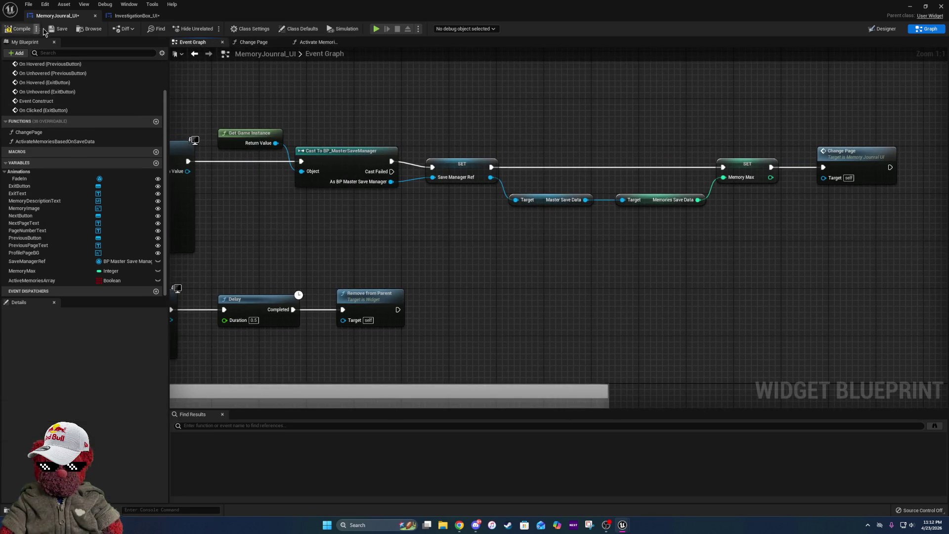
click(21, 30)
click(322, 42)
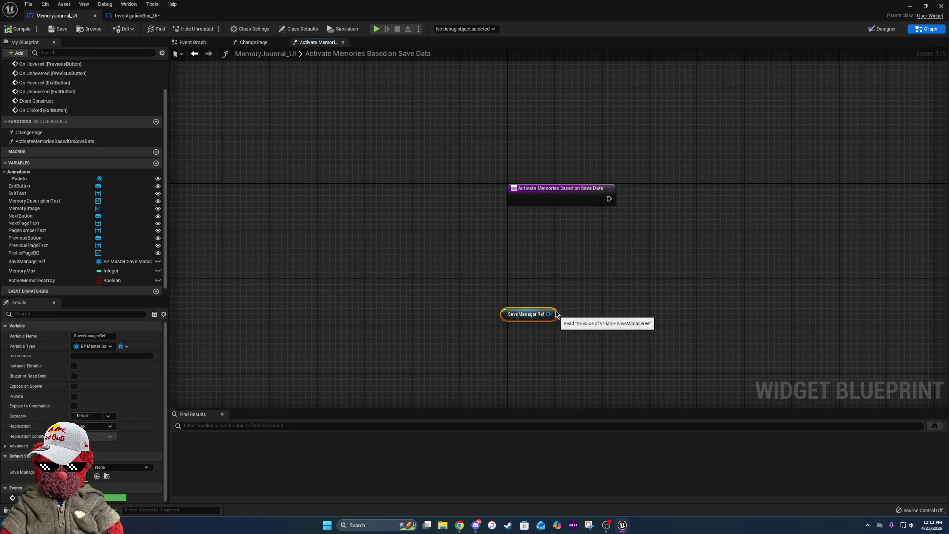
- Add a Get Master Save Data node from Save Manager Ref and tidy the layout
mouse_move(534, 314)
mouse_down()
mouse_move(534, 219)
mouse_move(561, 238)
mouse_up()
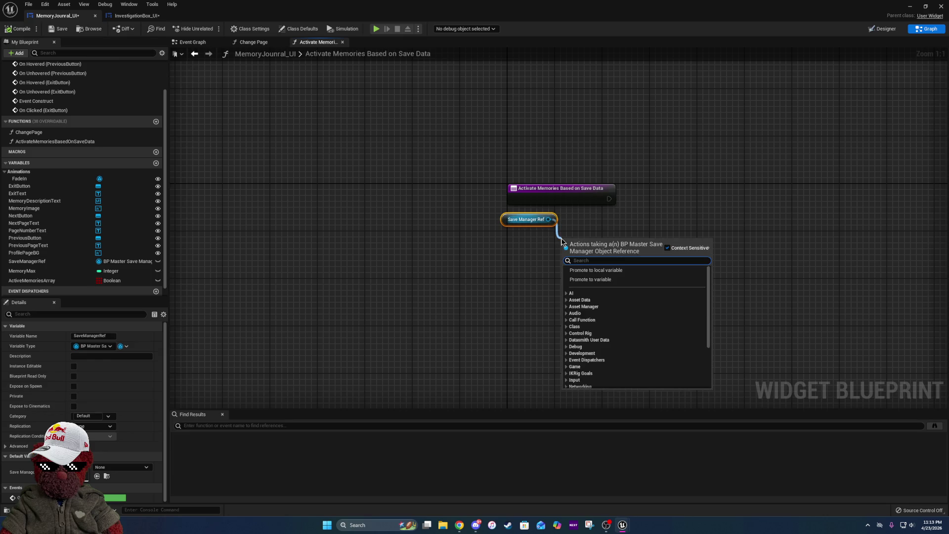
text(master)
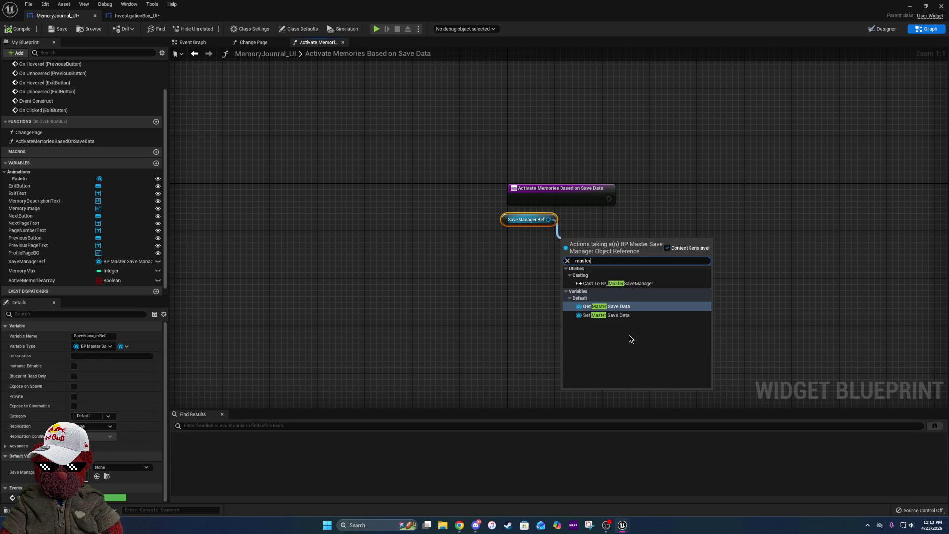
click(627, 308)
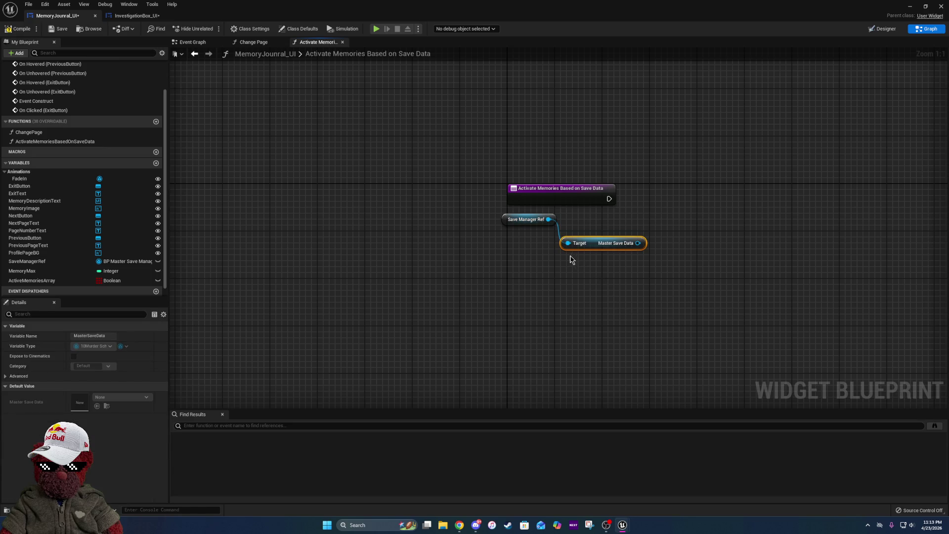
drag(541, 219, 541, 237)
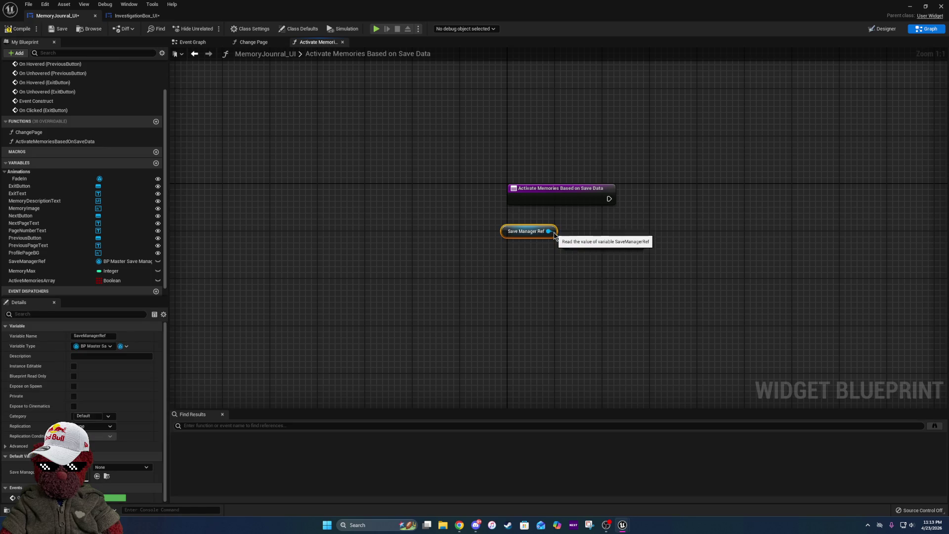
drag(632, 220, 495, 220)
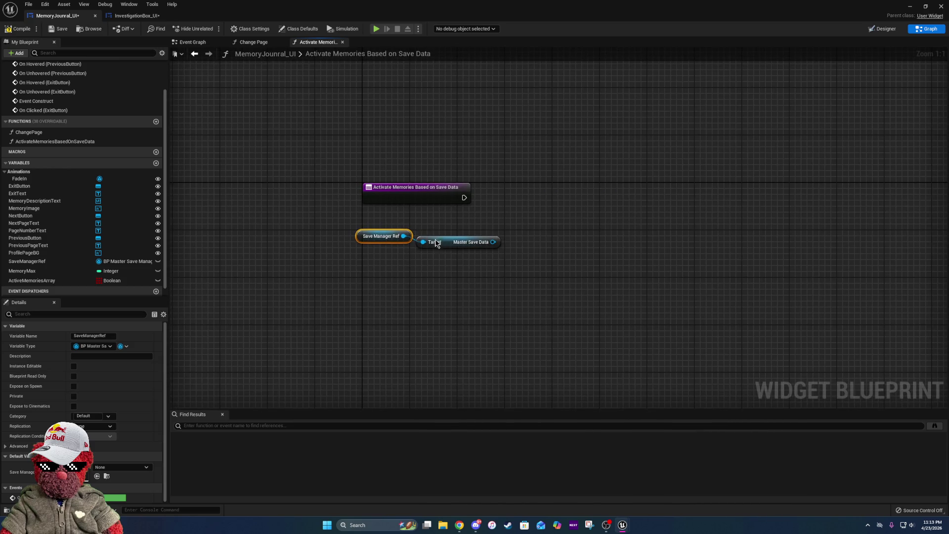
click(451, 250)
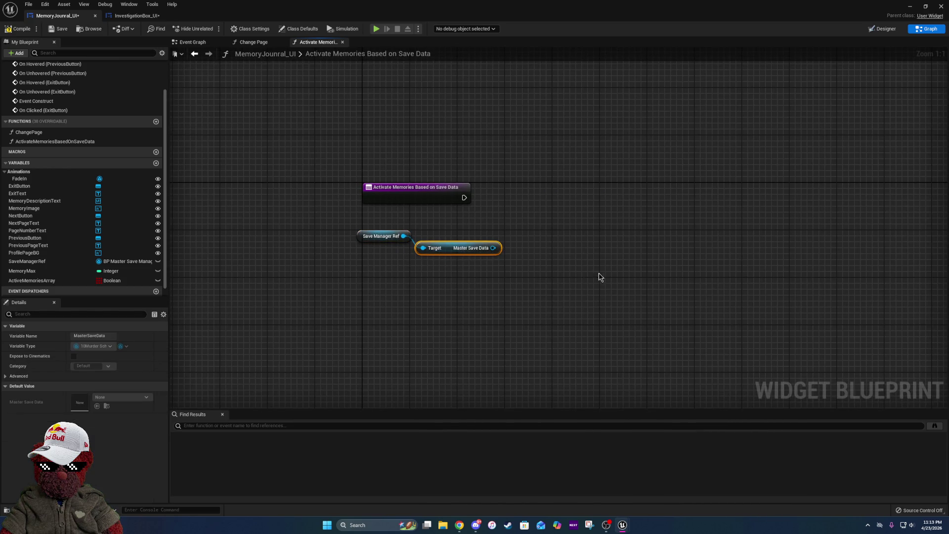
drag(497, 249, 509, 258)
- Add a Memories Save Data getter, then delete all three getters and go back to the Event Graph
text(get curren)
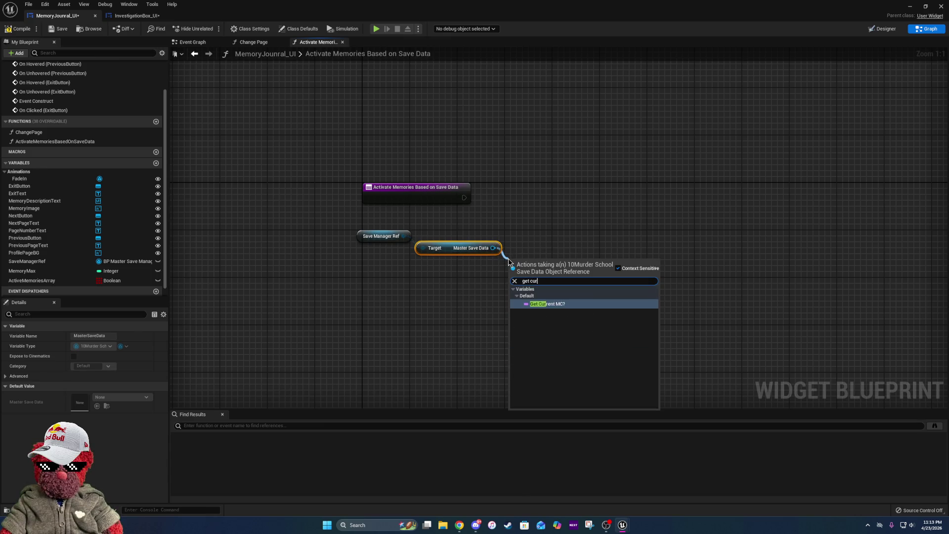
key(BackSpace)
key(BackSpace)
key(BackSpace)
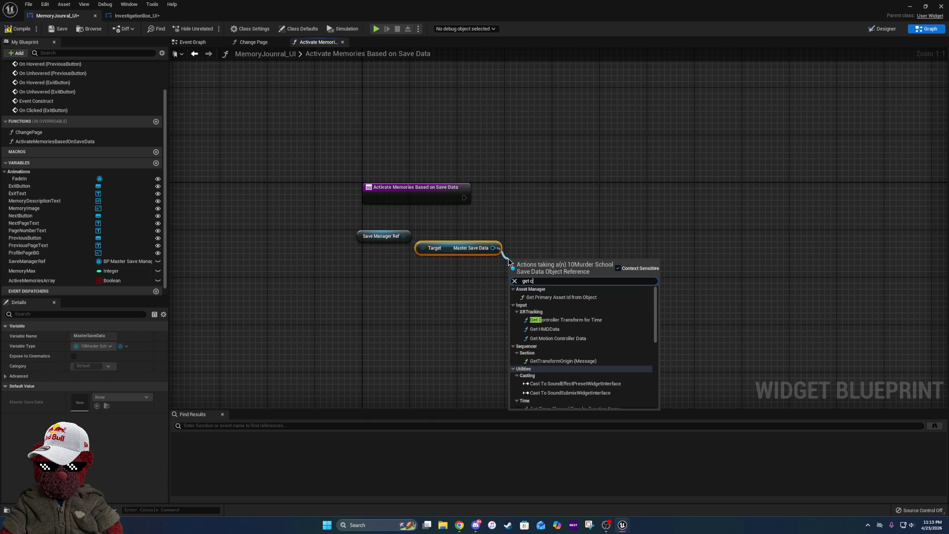
text(mem)
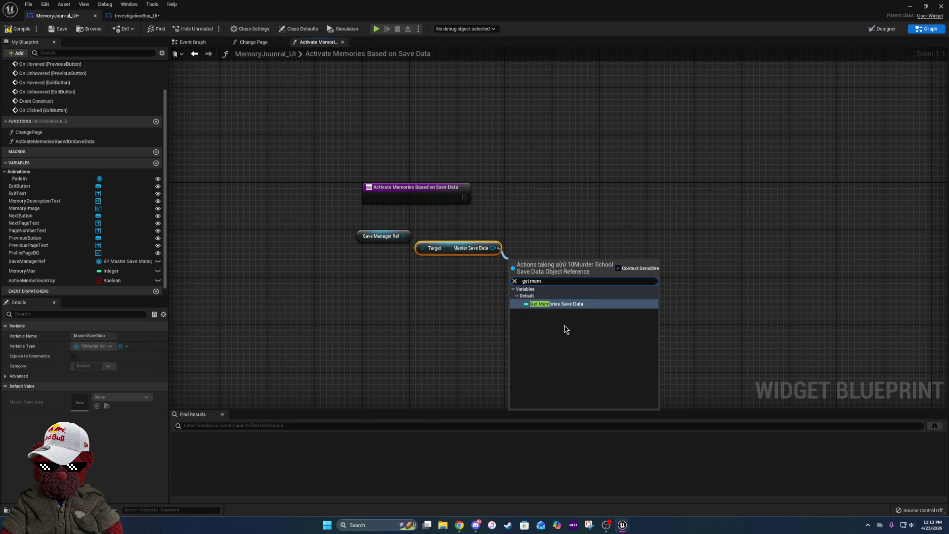
click(563, 304)
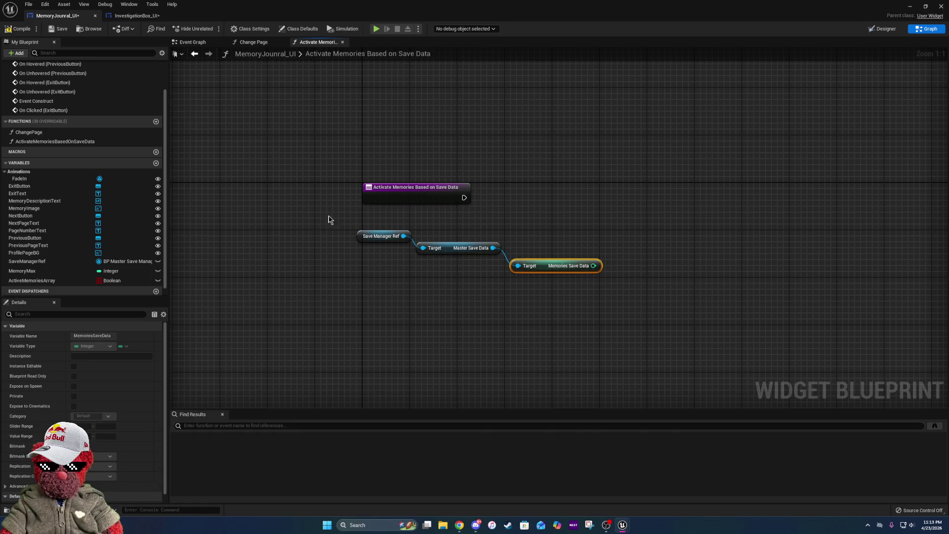
drag(330, 220, 679, 319)
key(Delete)
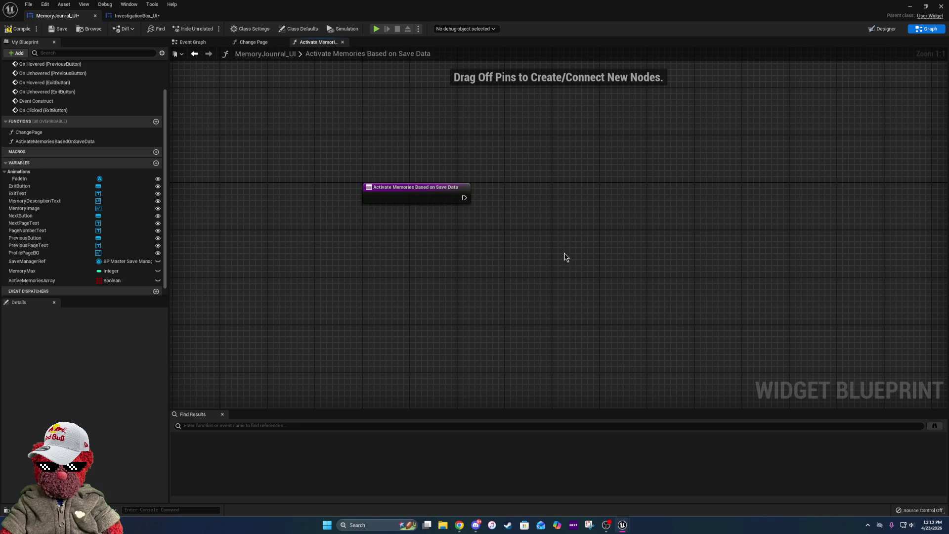
click(202, 39)
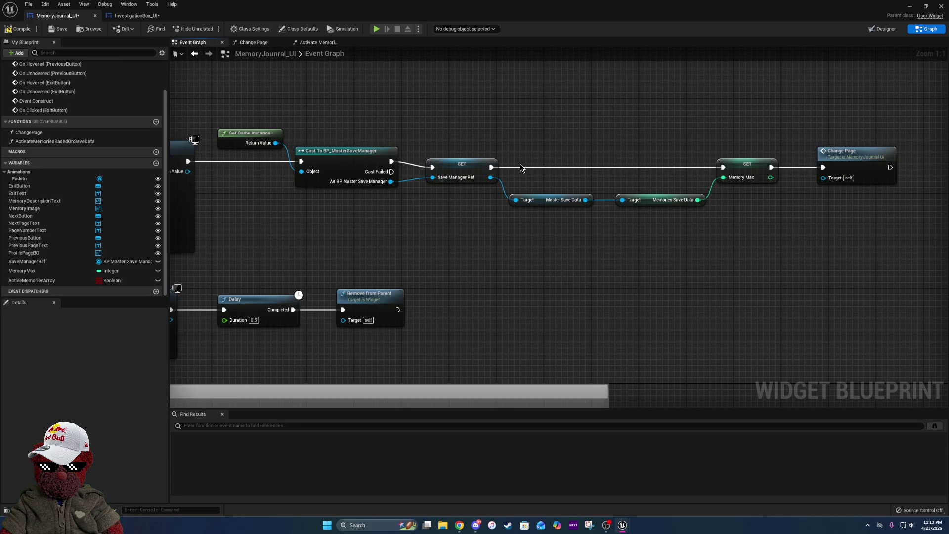
- Insert an ActivateMemoriesBasedOnSaveData call before Change Page and open its function graph
drag(578, 148, 679, 148)
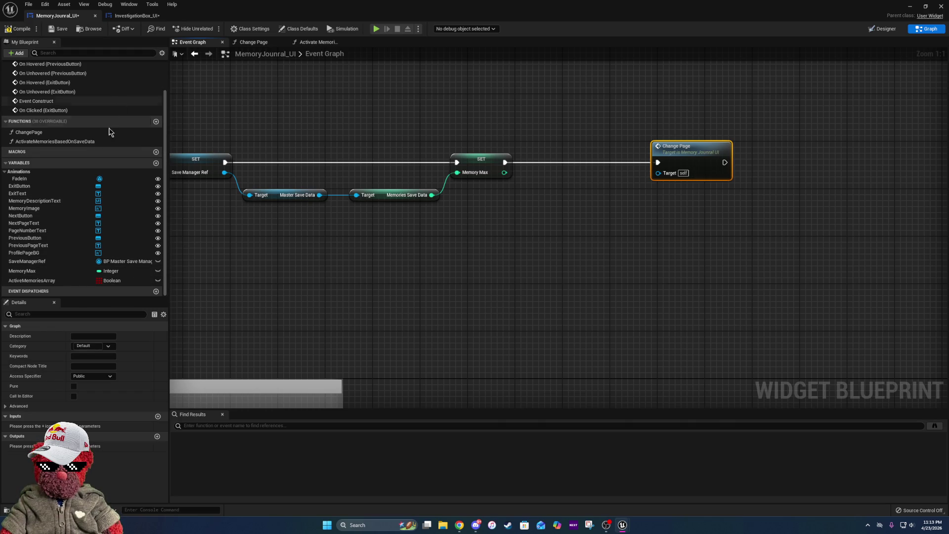
mouse_move(104, 143)
mouse_down()
mouse_move(574, 152)
mouse_move(576, 144)
mouse_up()
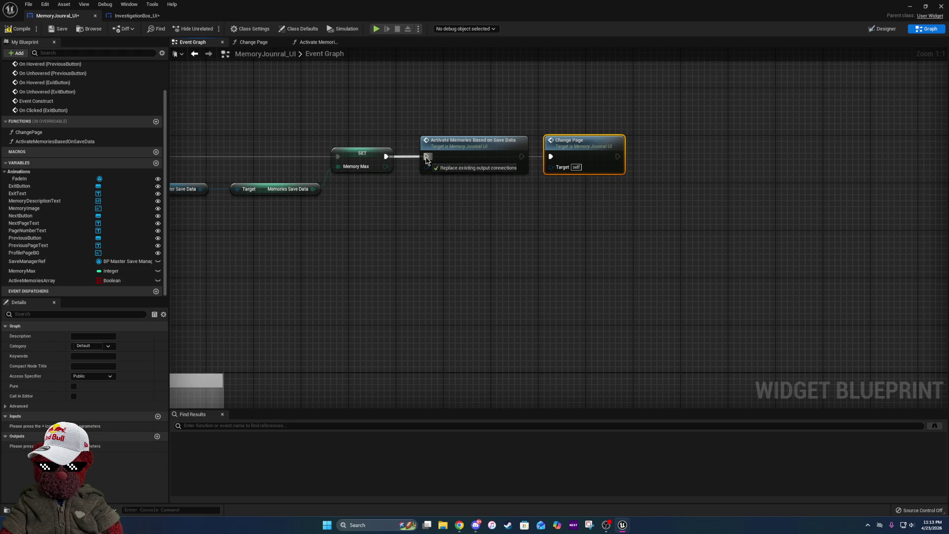
drag(522, 156, 553, 156)
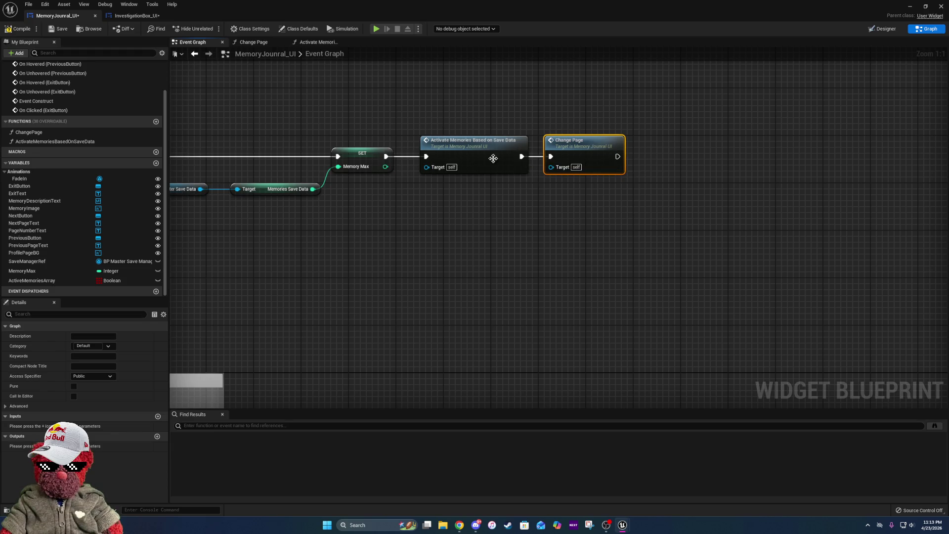
double_click(476, 157)
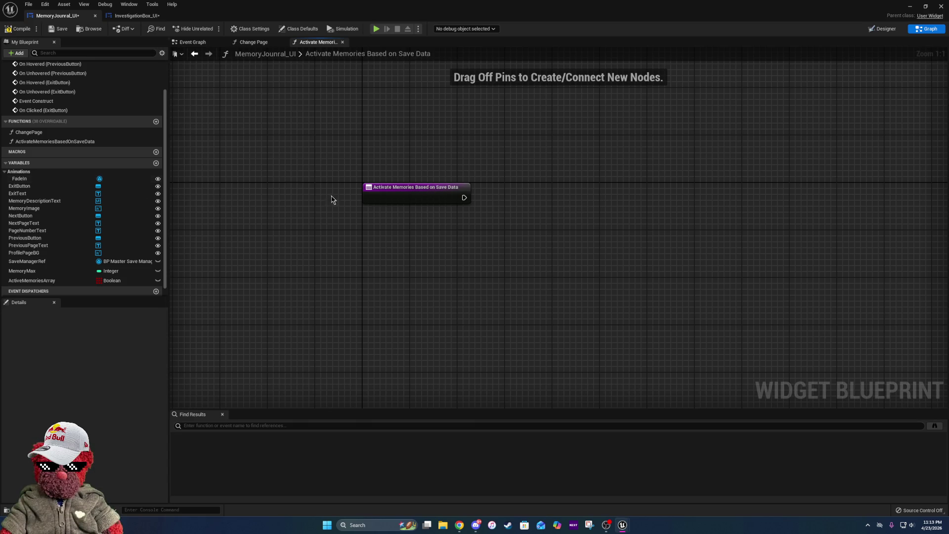
- Place a Memory Max getter and remove the mistakenly added For Each Loop
mouse_move(24, 271)
mouse_down()
mouse_move(509, 233)
mouse_move(423, 223)
mouse_up()
click(455, 229)
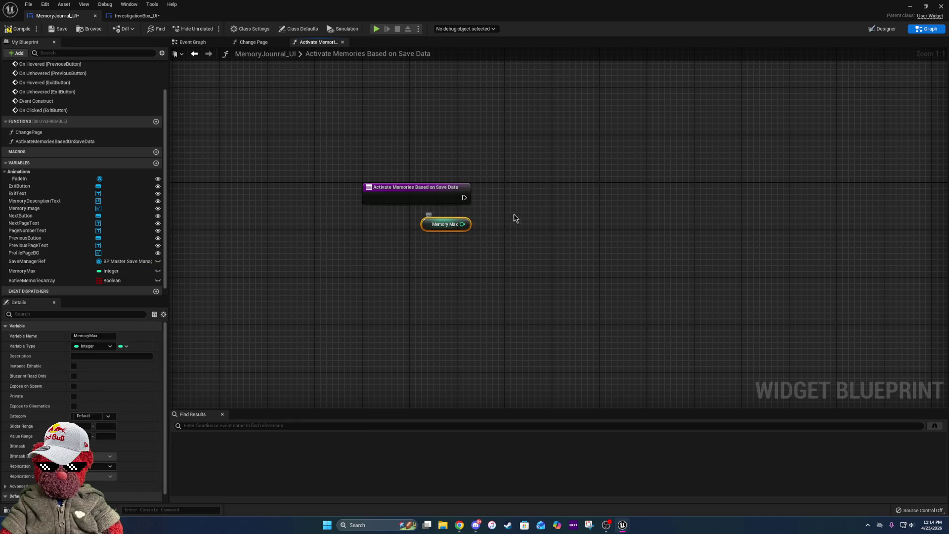
drag(464, 197, 523, 198)
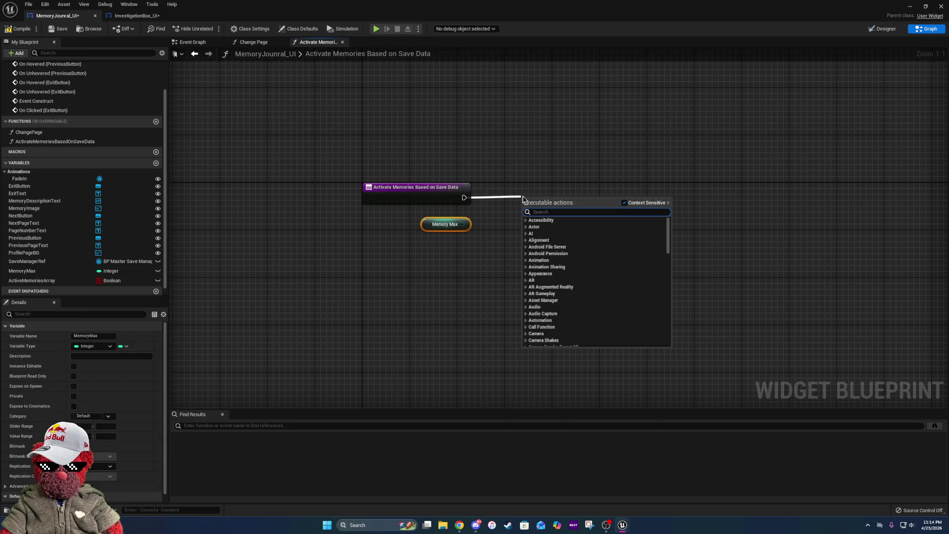
text(for)
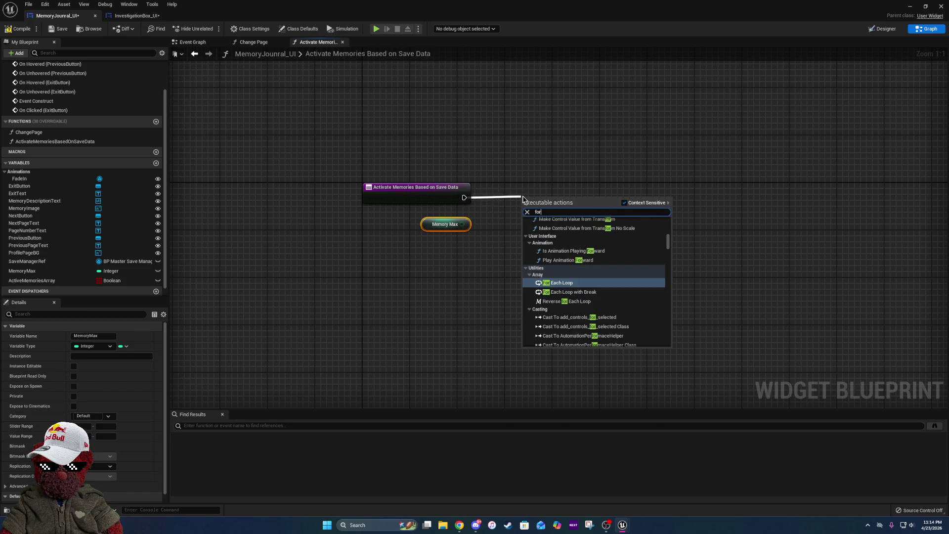
click(584, 284)
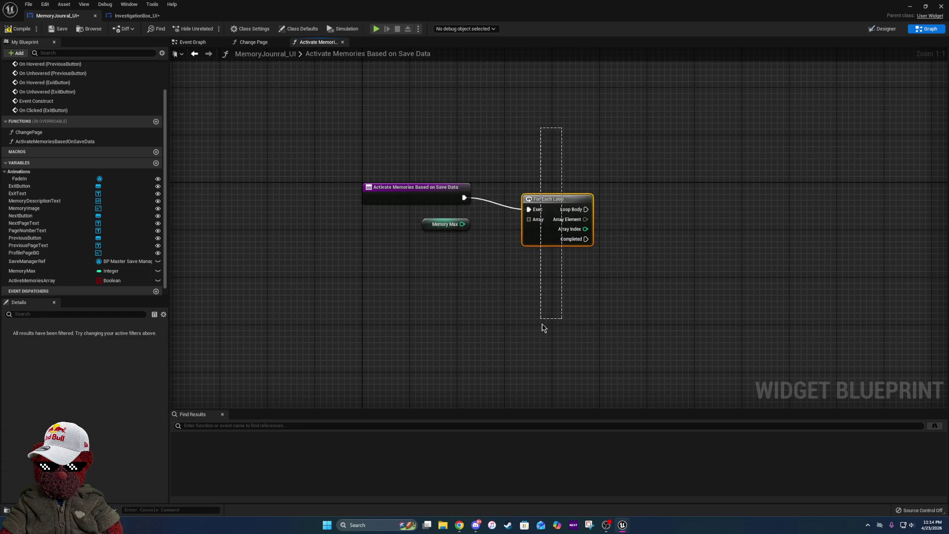
drag(542, 324, 544, 321)
key(Delete)
- Add a For Loop after the function entry, with Memory Max feeding its Last Index
right_click(511, 250)
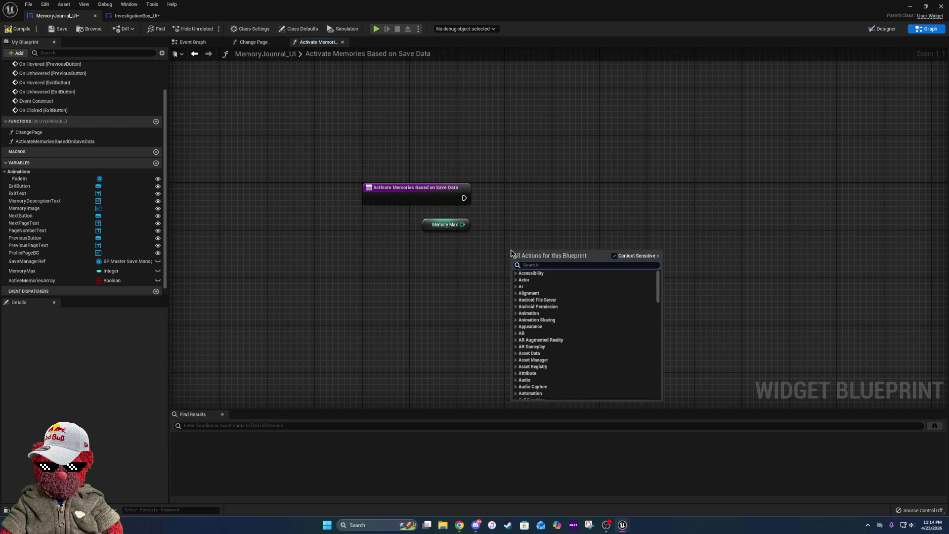
text(for loop)
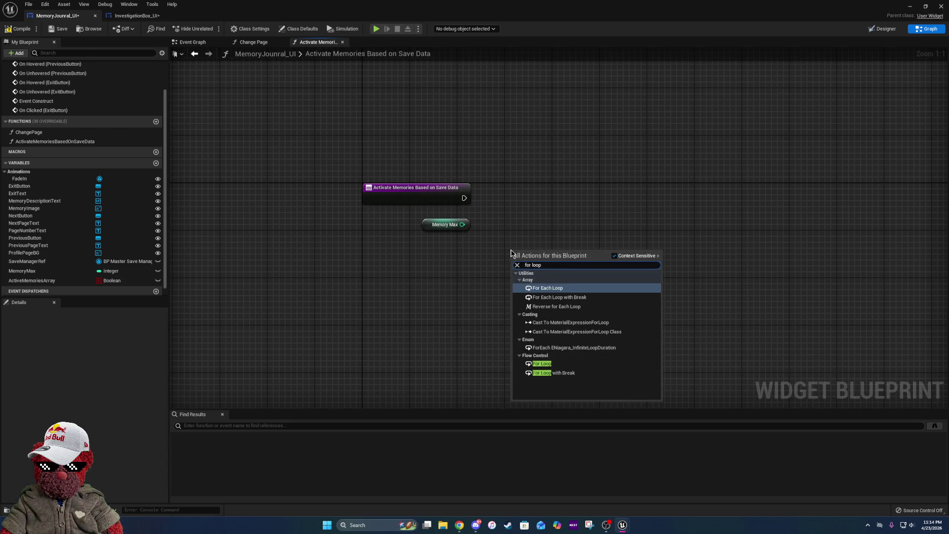
click(542, 364)
mouse_move(545, 259)
mouse_down()
mouse_move(557, 216)
mouse_move(575, 198)
mouse_move(445, 207)
mouse_move(464, 198)
mouse_up()
drag(559, 204, 547, 219)
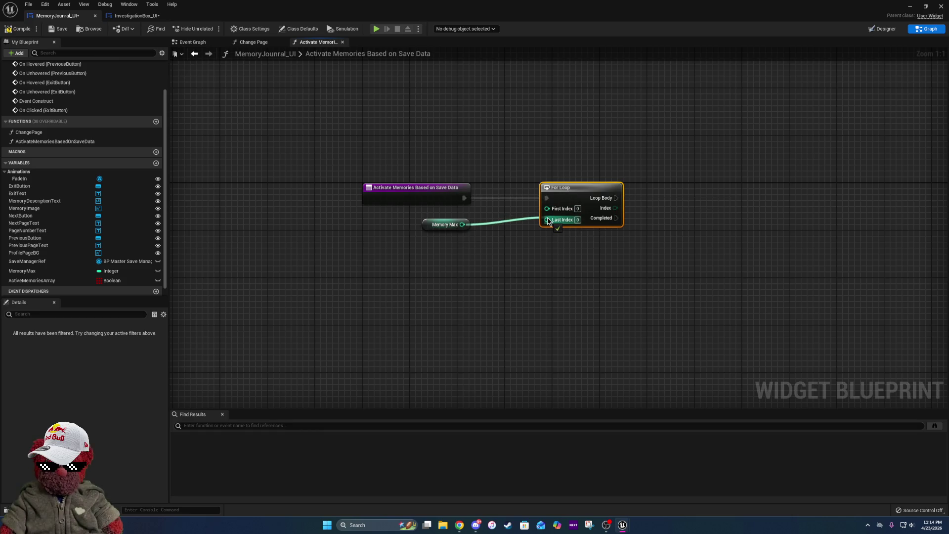
drag(464, 225, 533, 232)
key(Escape)
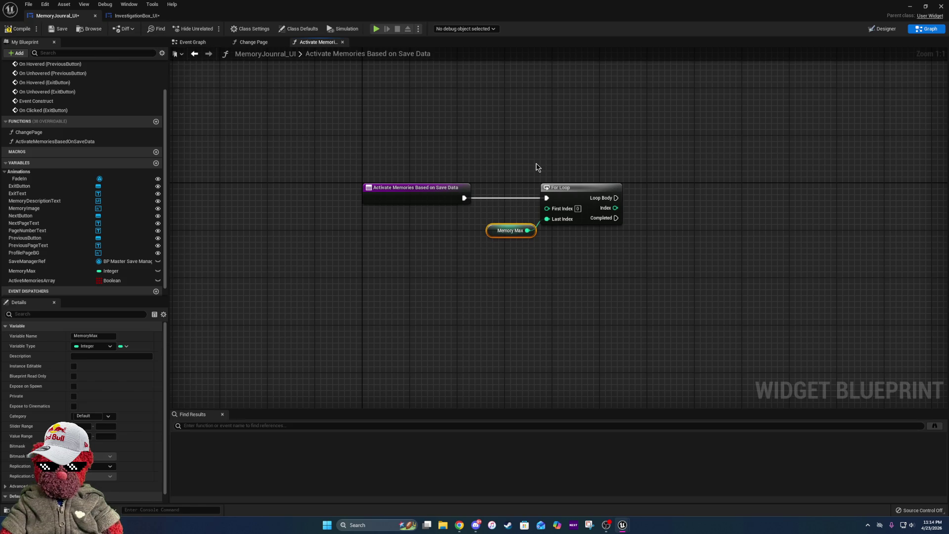
- Duplicate the Memory Max getter and compare it to 0 with an Equal (==) node
drag(508, 170, 621, 261)
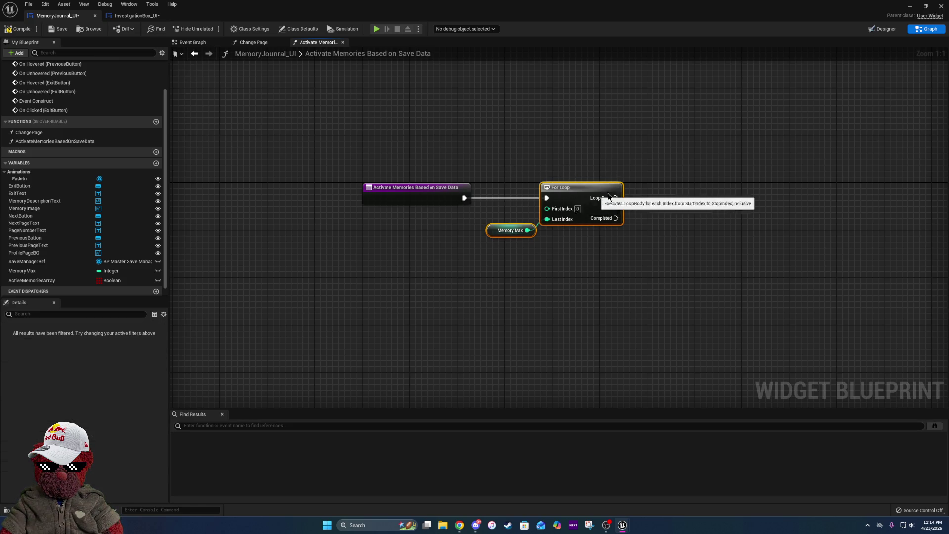
drag(572, 202, 797, 204)
click(719, 230)
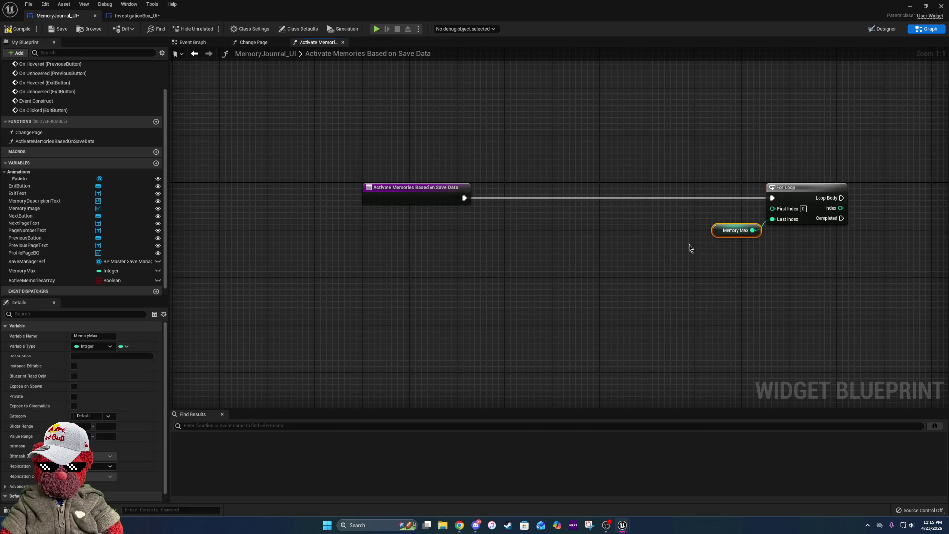
key(ctrl+c)
key(ctrl+v)
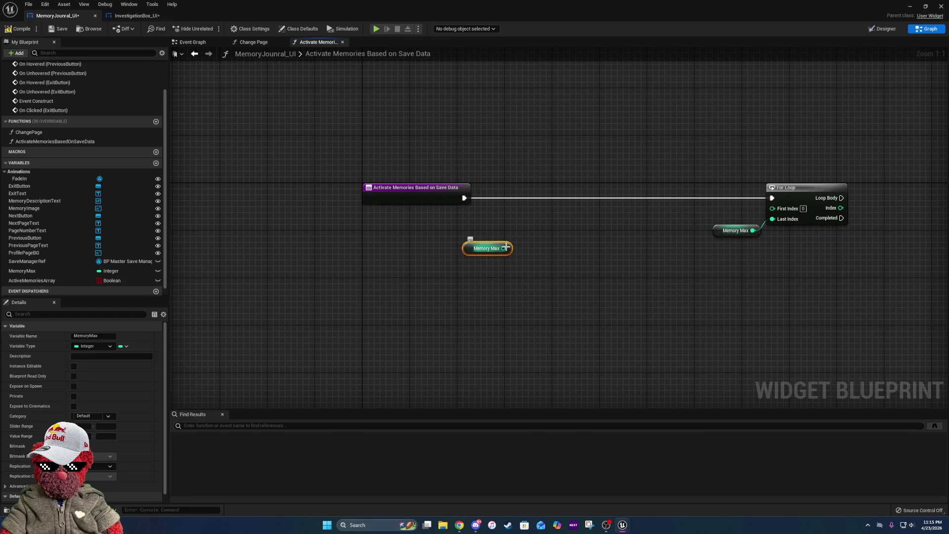
drag(505, 247, 528, 266)
text(e)
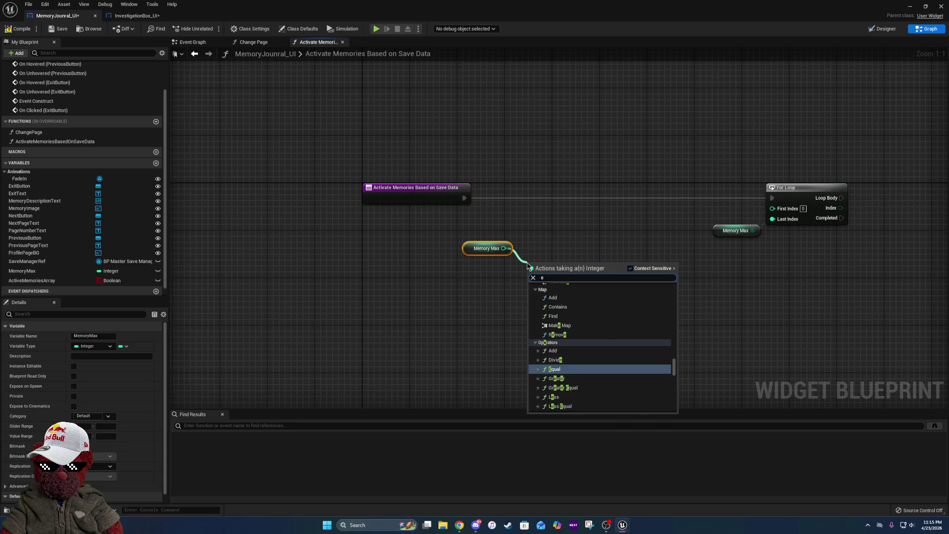
text(qual)
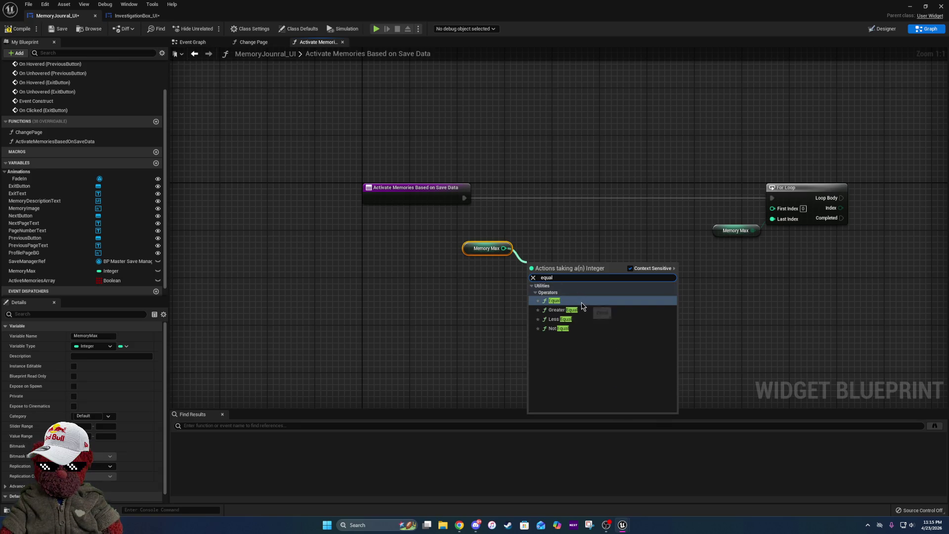
click(568, 301)
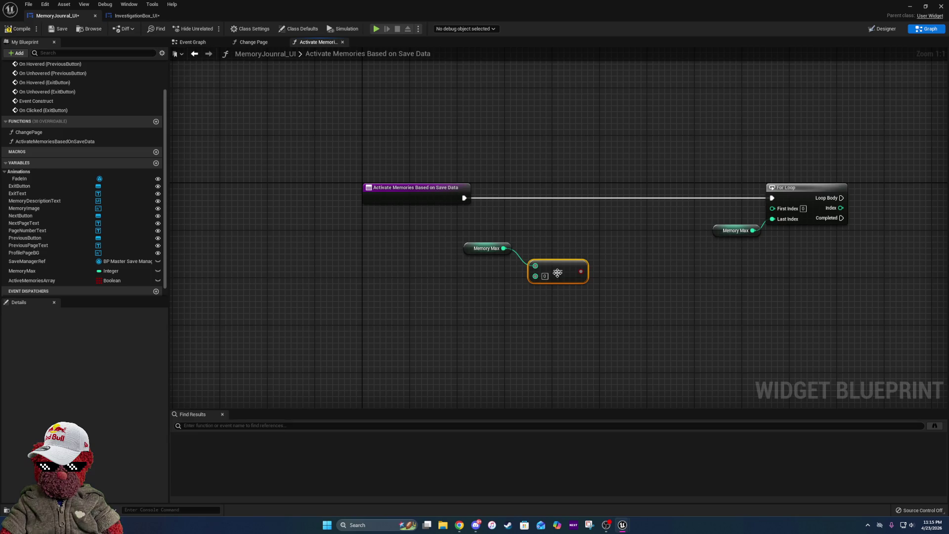
- Add a Branch driven by the Memory Max == 0 result, run from the function entry
drag(581, 272, 682, 214)
text(branch)
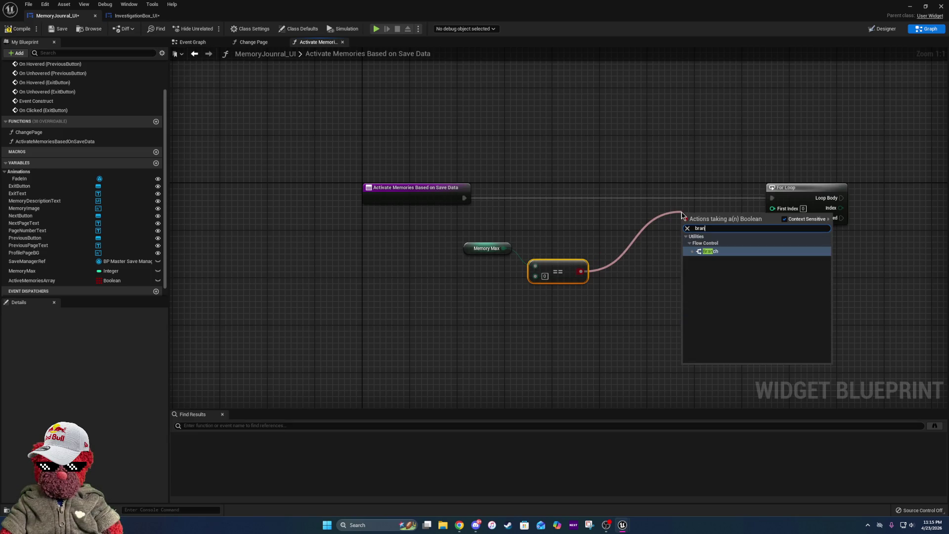
click(729, 251)
mouse_move(694, 221)
mouse_down()
mouse_move(625, 209)
mouse_move(616, 191)
mouse_move(479, 201)
mouse_move(604, 194)
mouse_up()
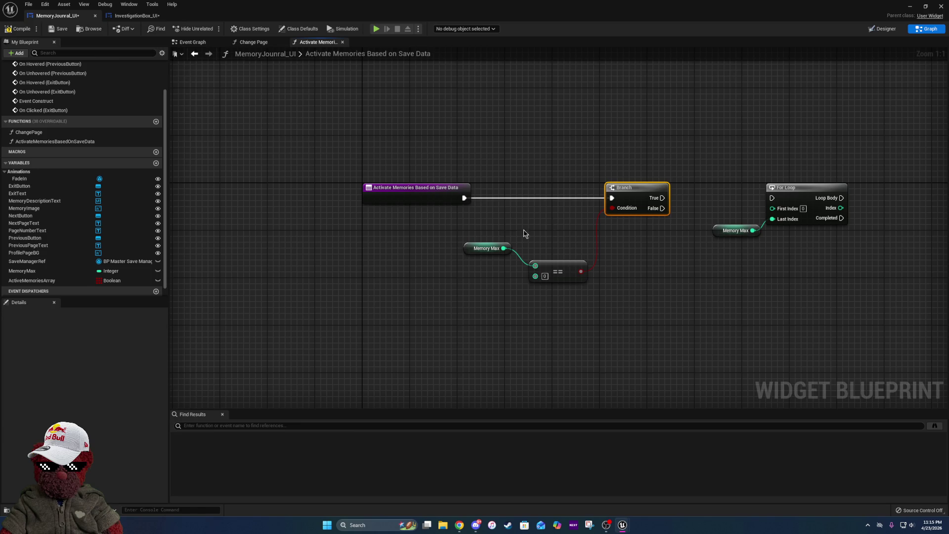
mouse_move(475, 226)
mouse_down()
mouse_move(590, 285)
mouse_move(560, 256)
mouse_move(554, 232)
mouse_move(616, 252)
mouse_move(517, 246)
mouse_up()
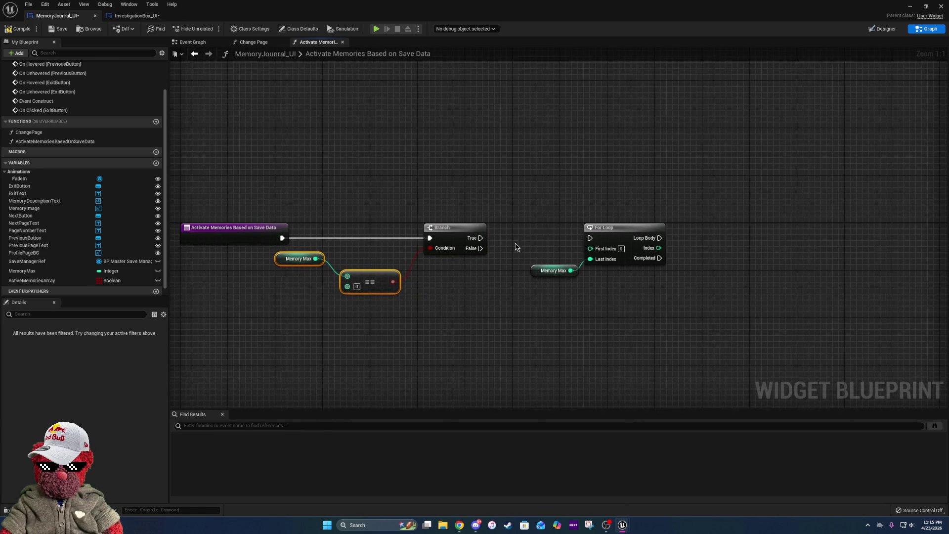
- Run the For Loop from the Branch's False output and tidy the node layout
mouse_move(514, 210)
mouse_down()
mouse_move(687, 303)
mouse_move(674, 301)
mouse_up()
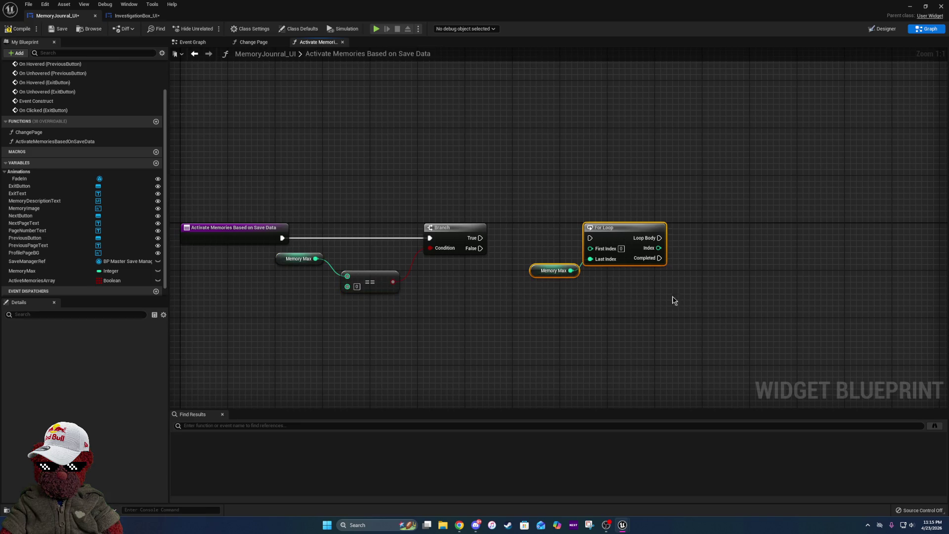
click(311, 253)
drag(322, 257, 341, 258)
ctrl+click(387, 286)
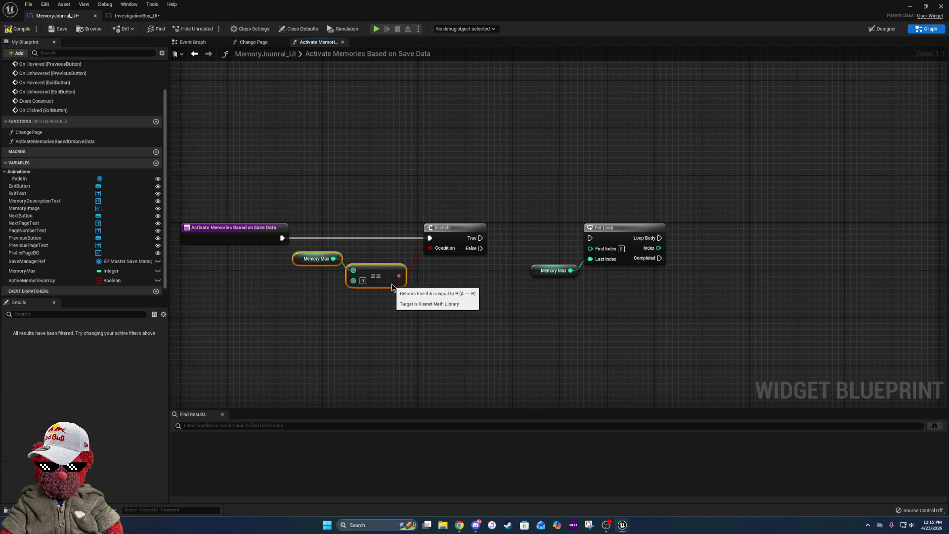
drag(392, 286, 398, 281)
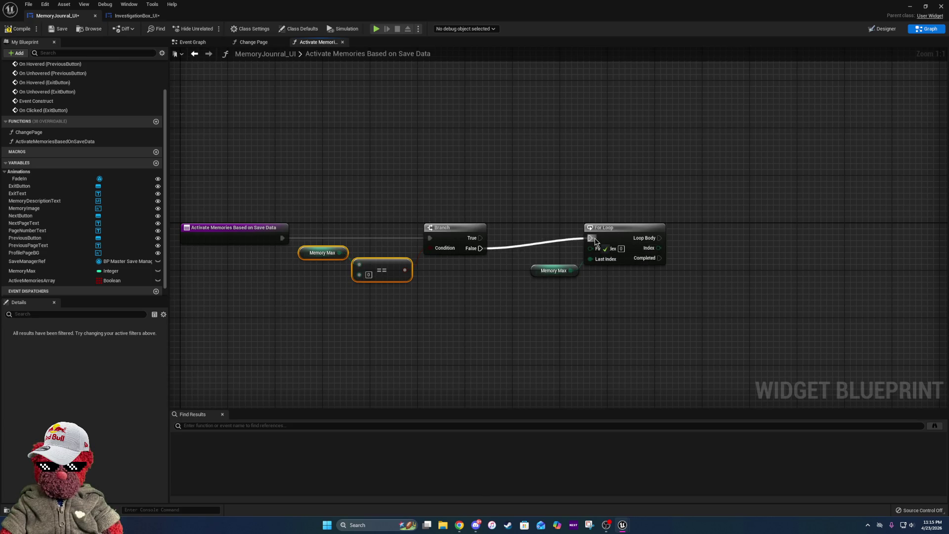
drag(541, 207, 614, 279)
drag(623, 234, 588, 294)
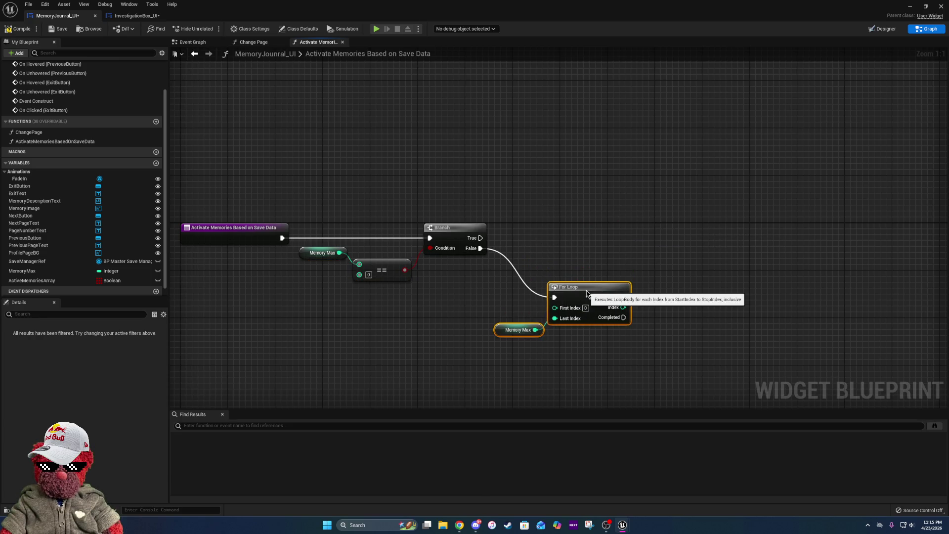
drag(505, 345, 409, 299)
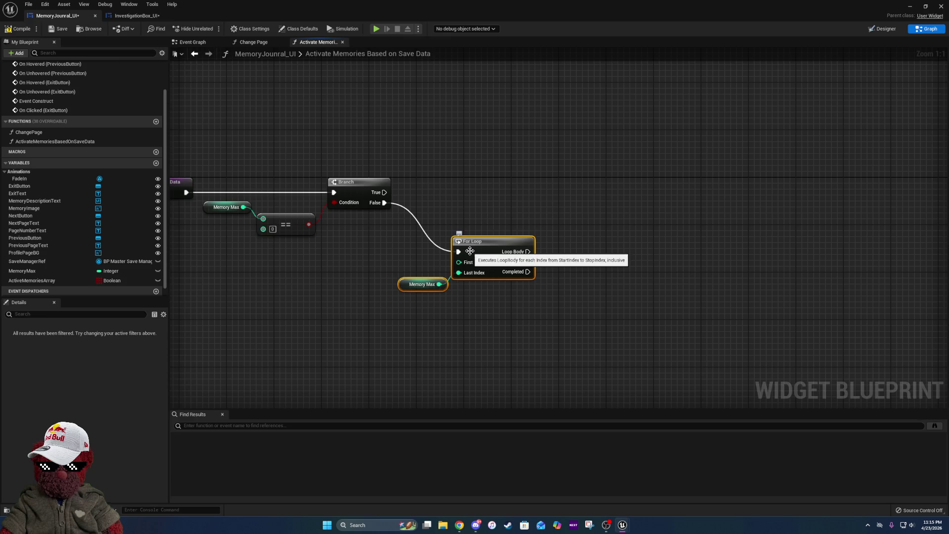
drag(490, 246, 532, 247)
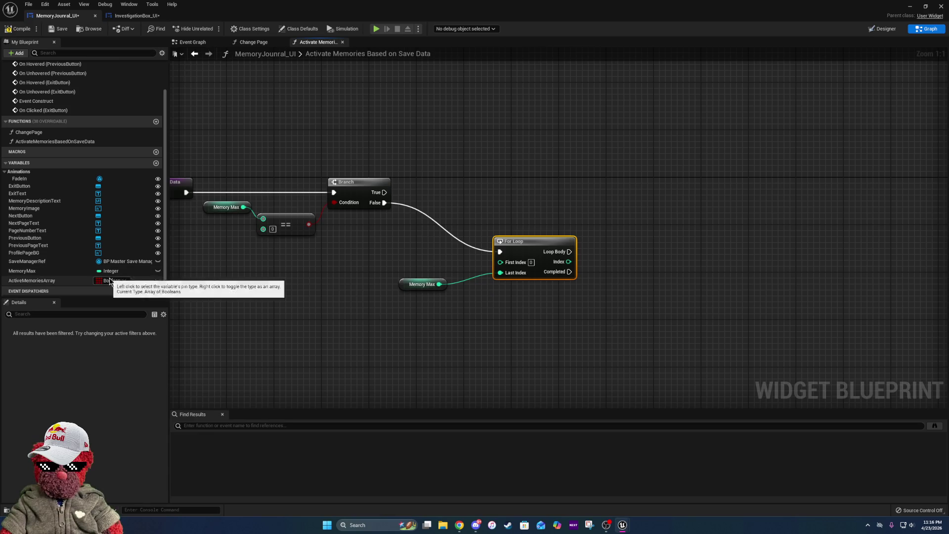
- Feed Memory Max minus 1 into the For Loop's Last Index with a Subtract node
drag(439, 285, 446, 292)
text(min)
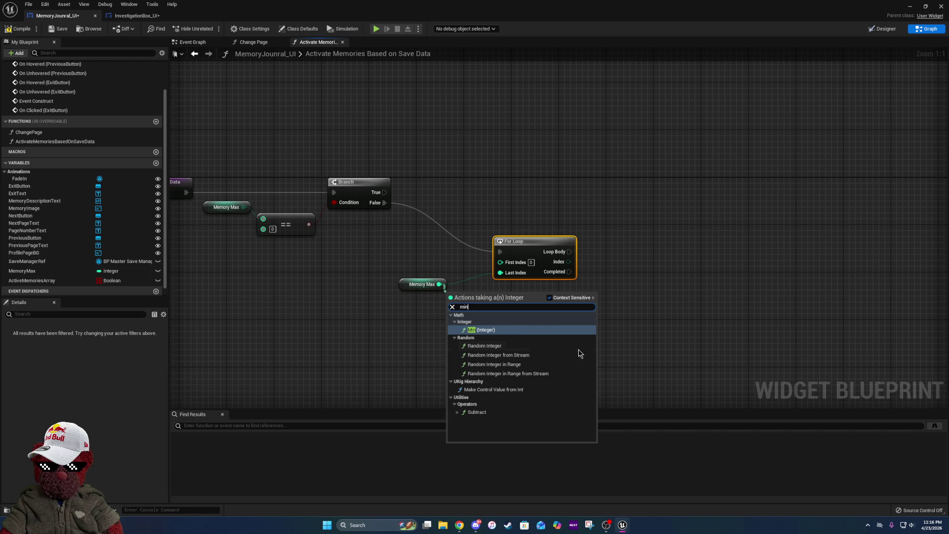
click(478, 412)
click(463, 306)
text(1)
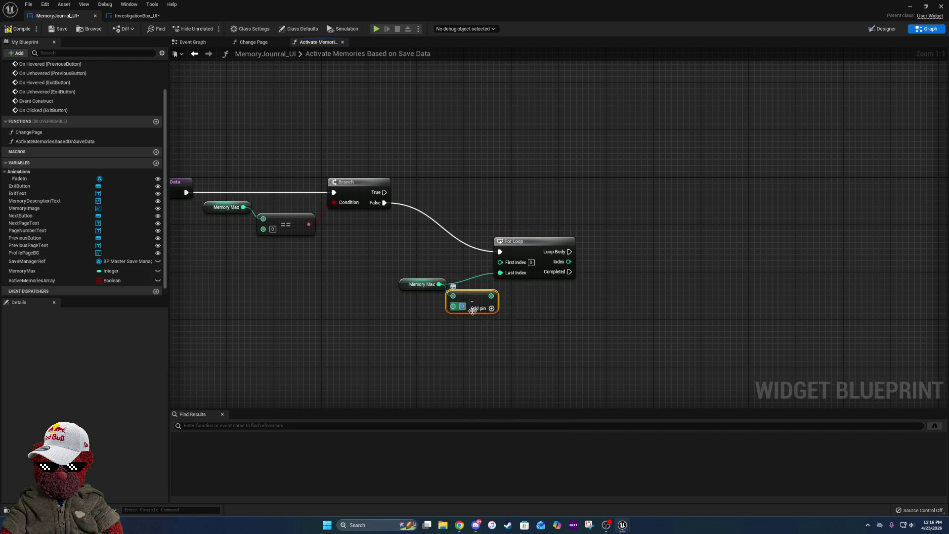
mouse_move(491, 295)
mouse_down()
mouse_move(508, 276)
mouse_move(409, 322)
mouse_up()
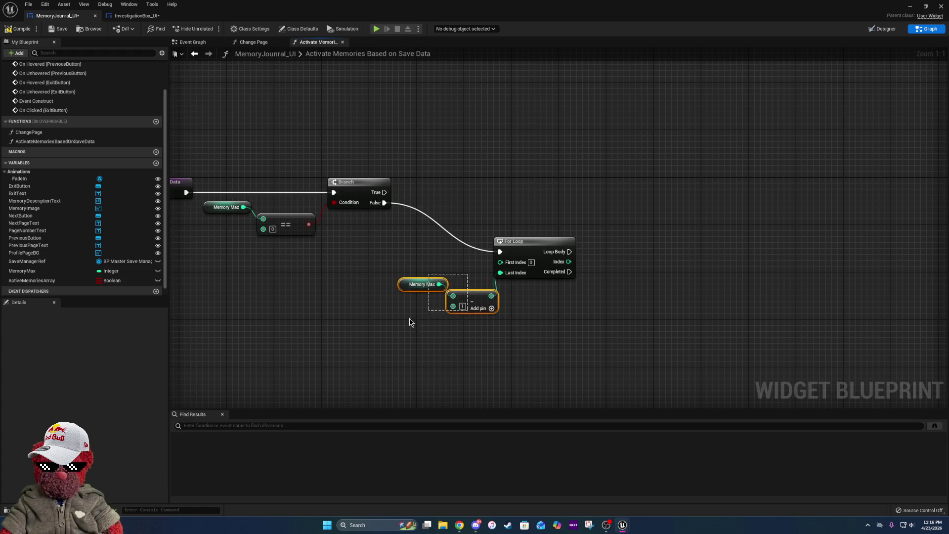
drag(475, 302, 411, 278)
click(580, 321)
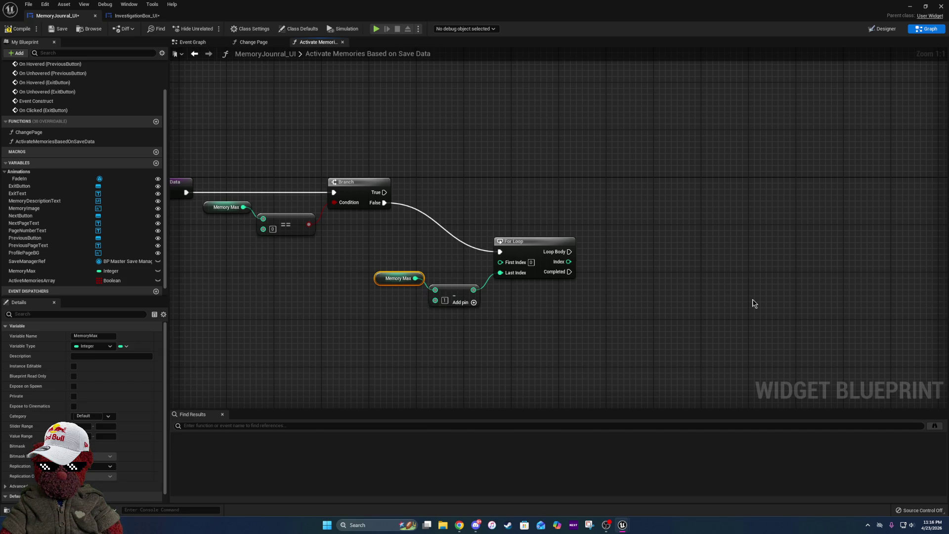
- Place an Active Memories Array getter and search its actions for 'set'
mouse_move(773, 318)
mouse_down()
mouse_move(684, 301)
mouse_move(637, 307)
mouse_up()
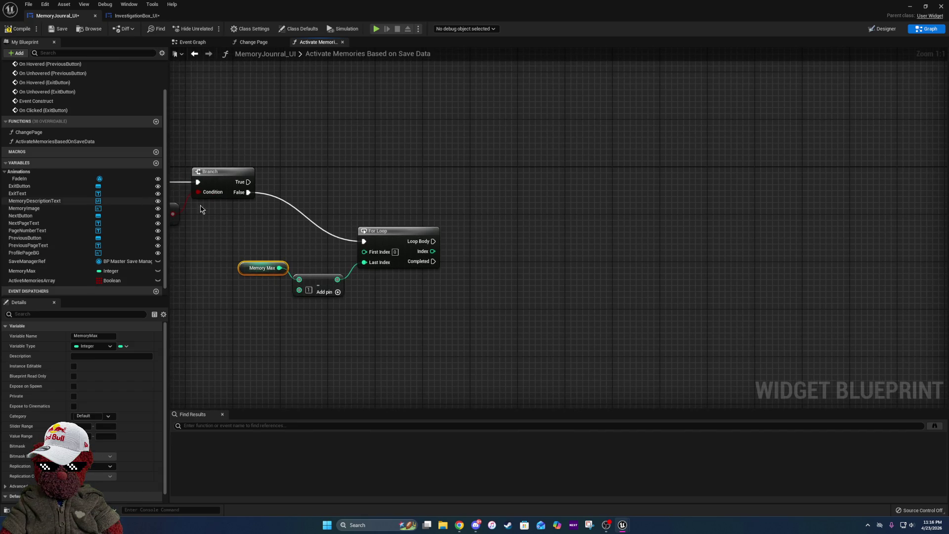
mouse_move(55, 282)
mouse_down()
mouse_move(530, 234)
mouse_move(539, 252)
mouse_move(581, 259)
mouse_up()
text(set)
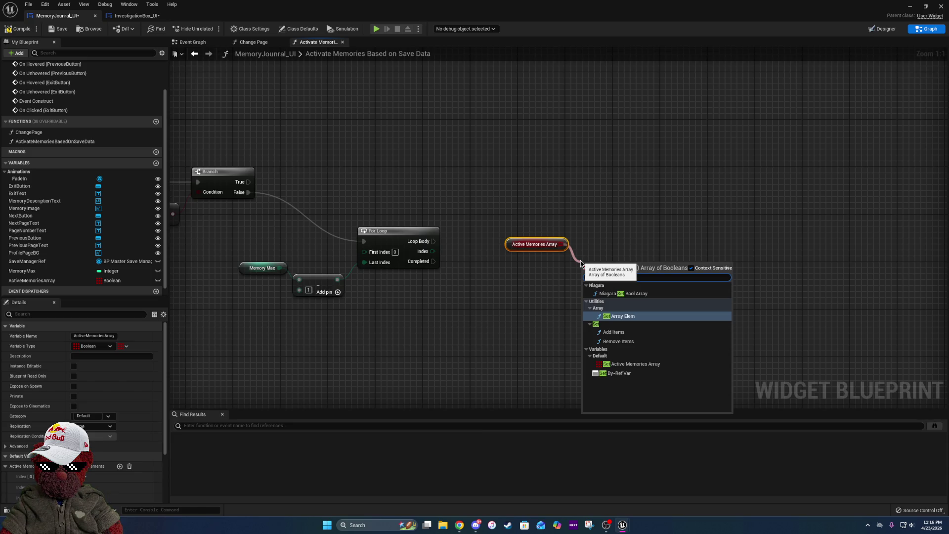
- Add Set Array Elem on Active Memories Array using the loop Index, with Item ticked true
click(618, 316)
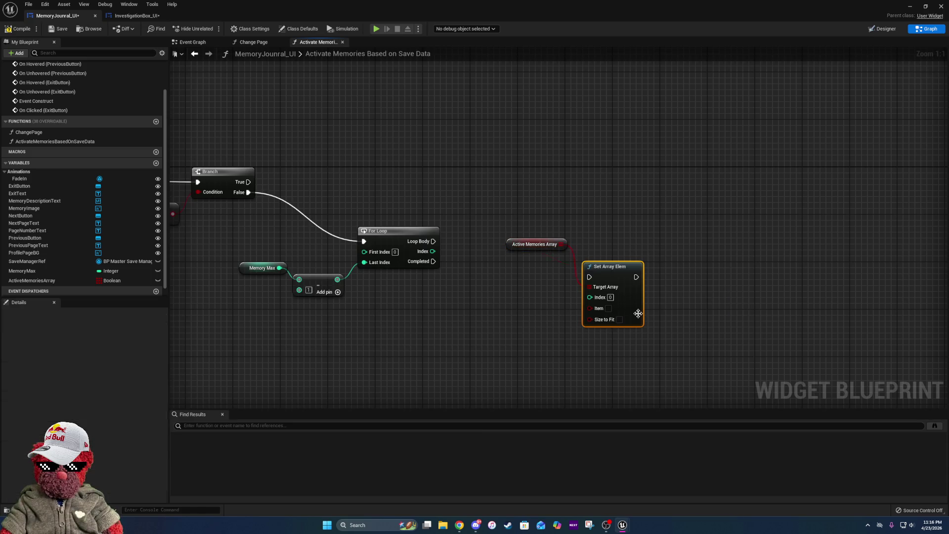
mouse_move(433, 252)
mouse_down()
mouse_move(583, 266)
mouse_move(590, 296)
mouse_up()
drag(534, 204, 661, 326)
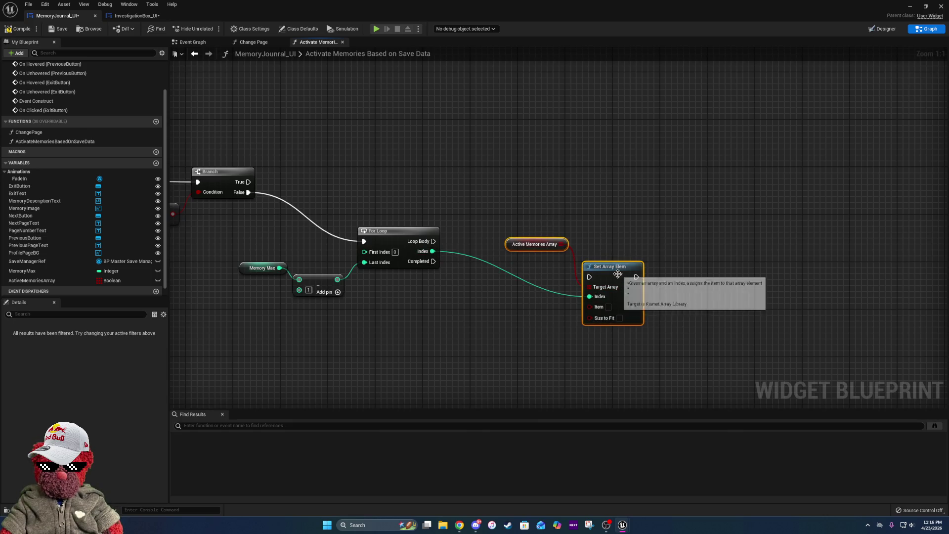
mouse_move(617, 278)
mouse_down()
mouse_move(582, 237)
mouse_move(433, 241)
mouse_up()
click(573, 266)
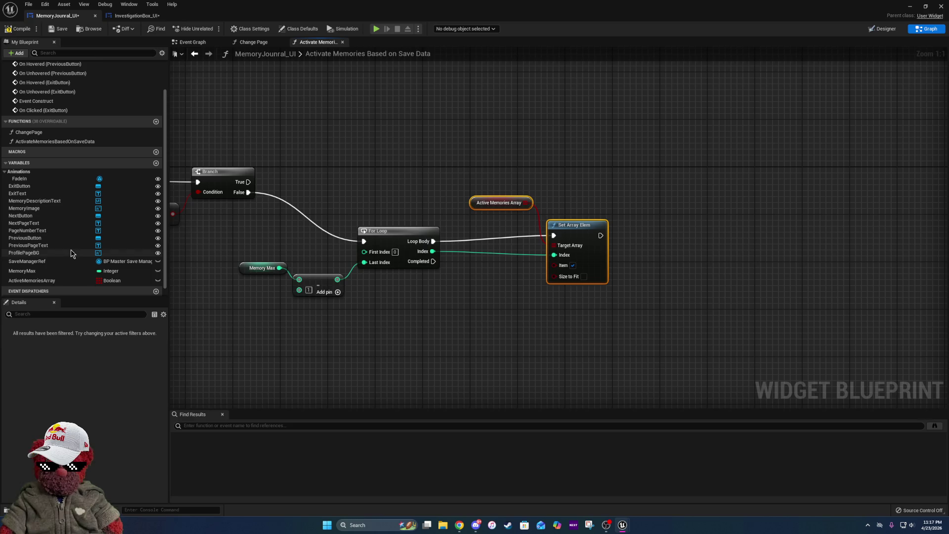
- Check MemoryMax's properties, then view the Change Page graph with its lone entry node
click(69, 272)
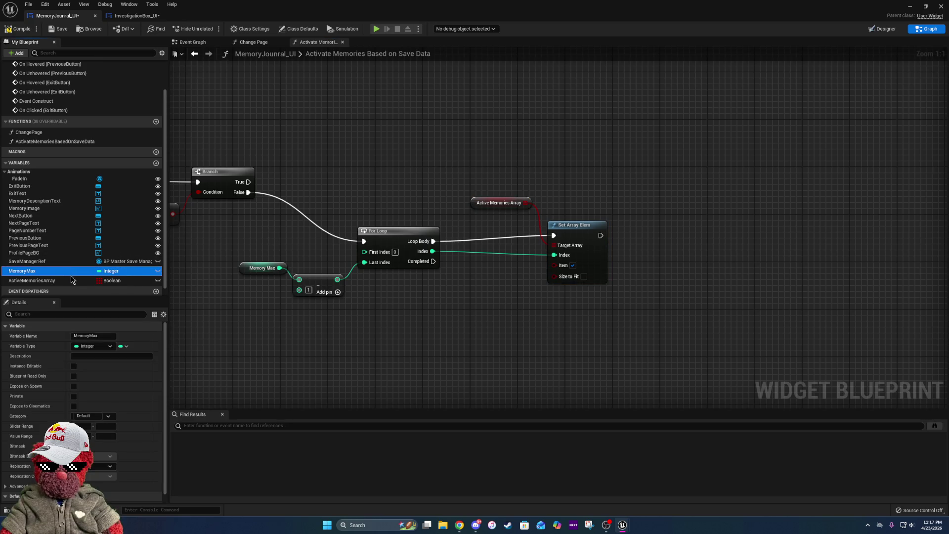
click(266, 44)
drag(757, 241, 557, 240)
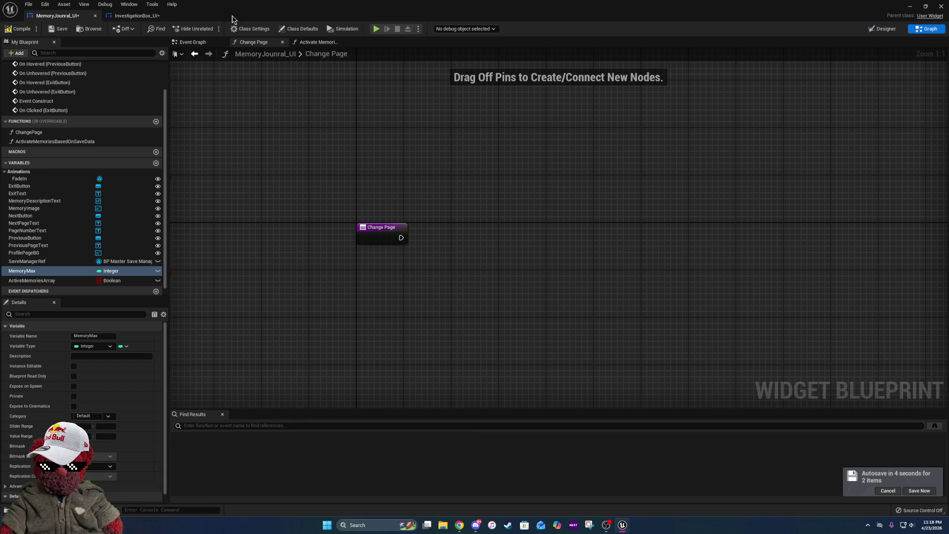
- Add a Get Data Table Row node reading MemoryProfilesTable, row Memory1
click(515, 233)
right_click(508, 239)
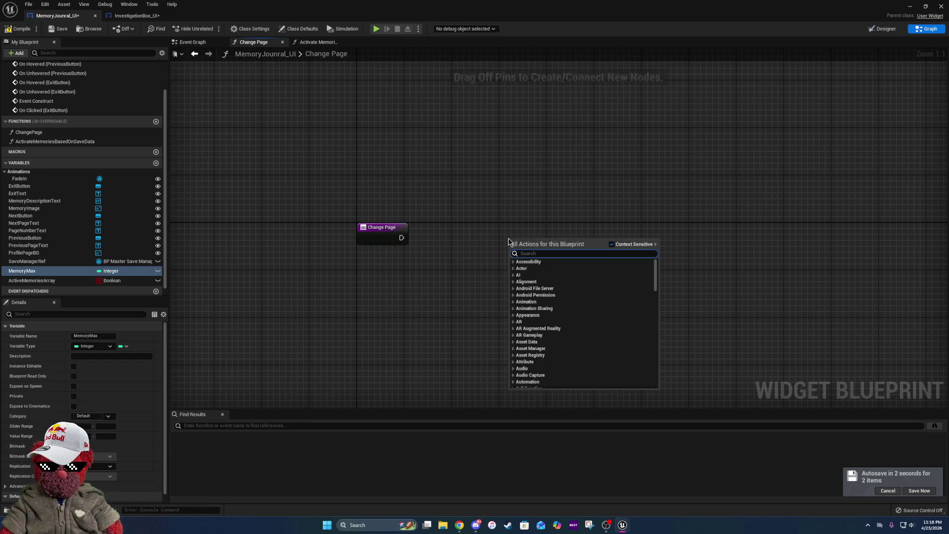
text(get)
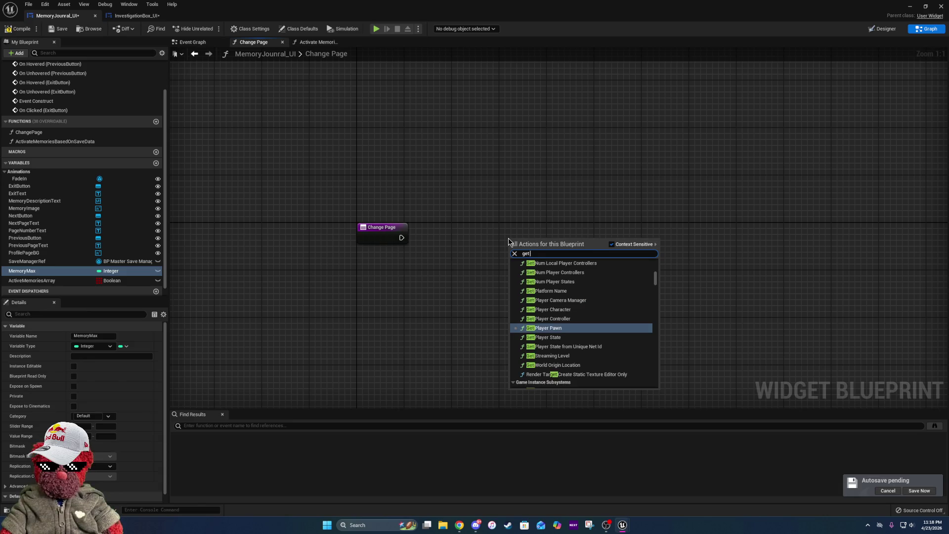
text( data table)
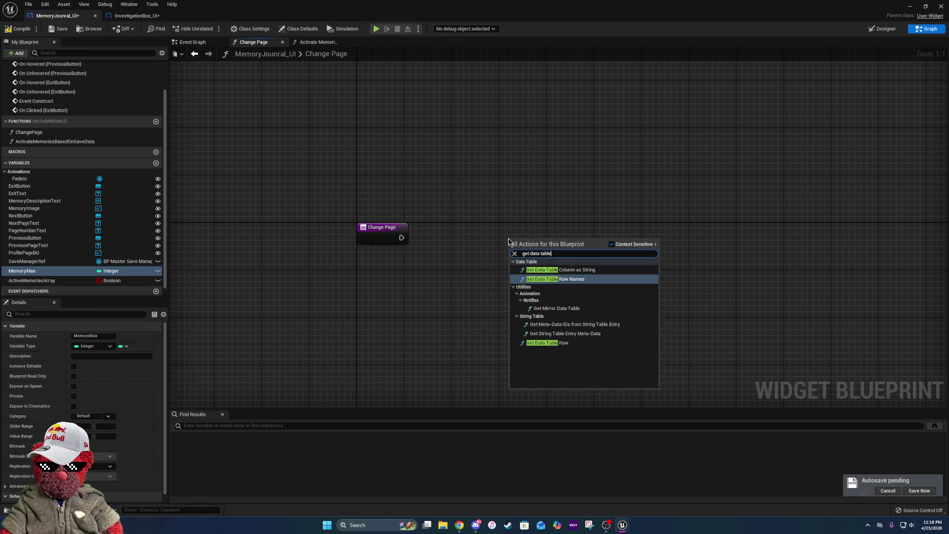
click(584, 346)
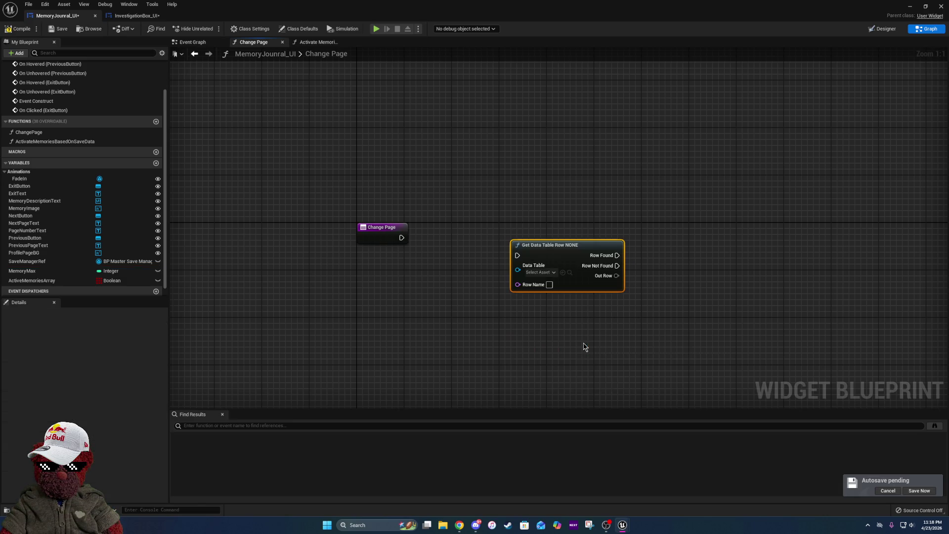
click(548, 274)
text(memory)
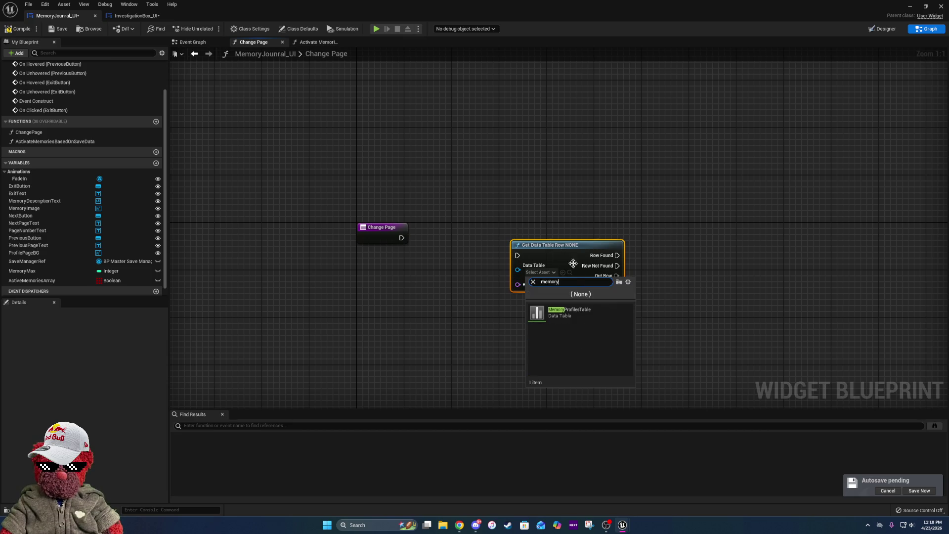
click(585, 314)
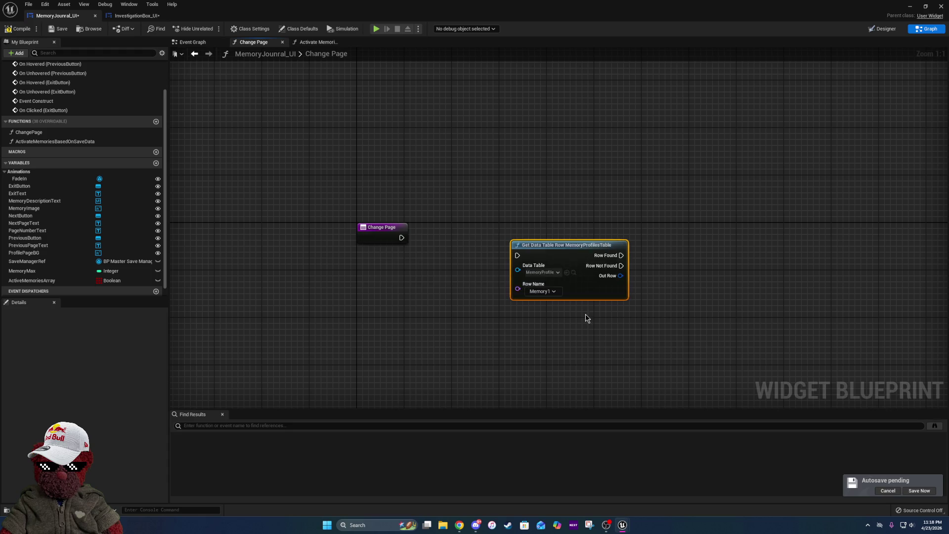
drag(574, 244, 604, 185)
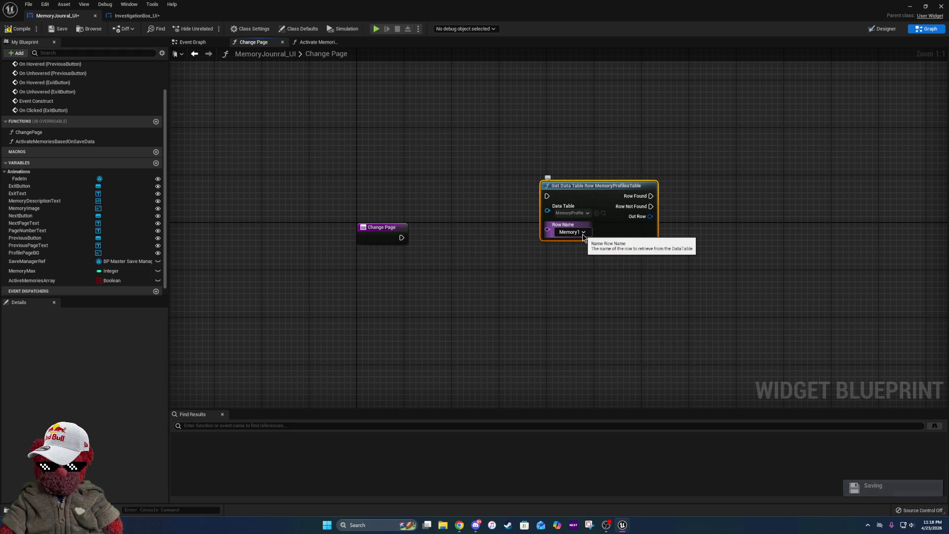
click(581, 235)
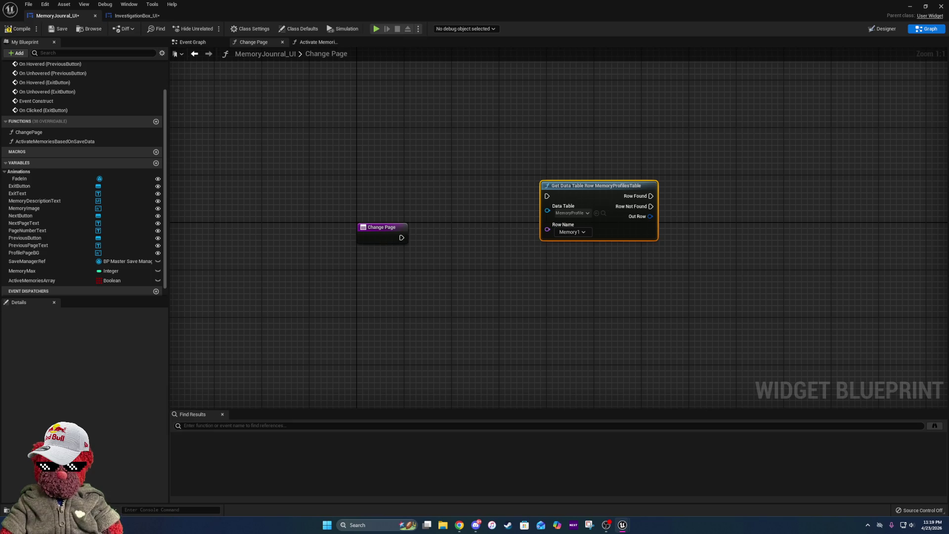
- Paste the Next and Previous page-click chains into the Event Graph and create CurrentProfilePage
click(193, 42)
scroll(580, 239, down, 7)
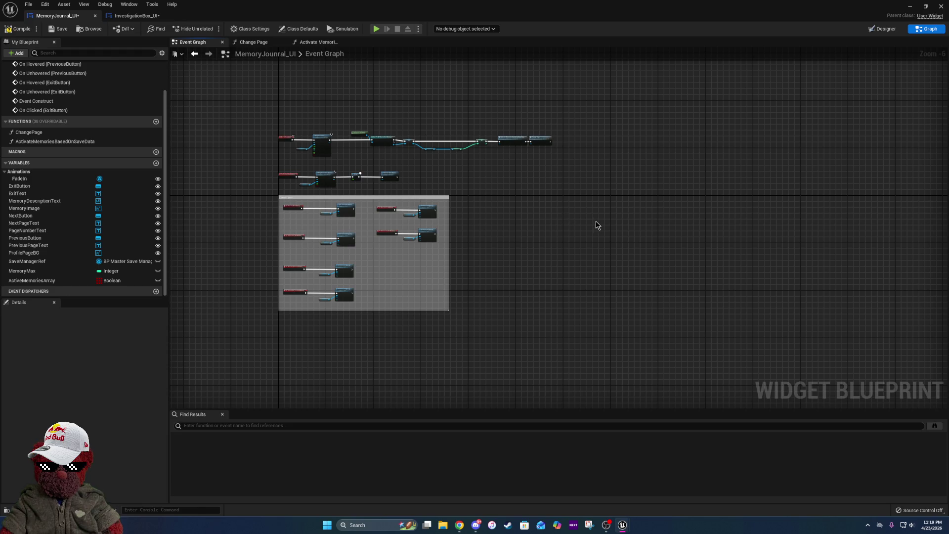
key(ctrl+v)
scroll(593, 225, up, 7)
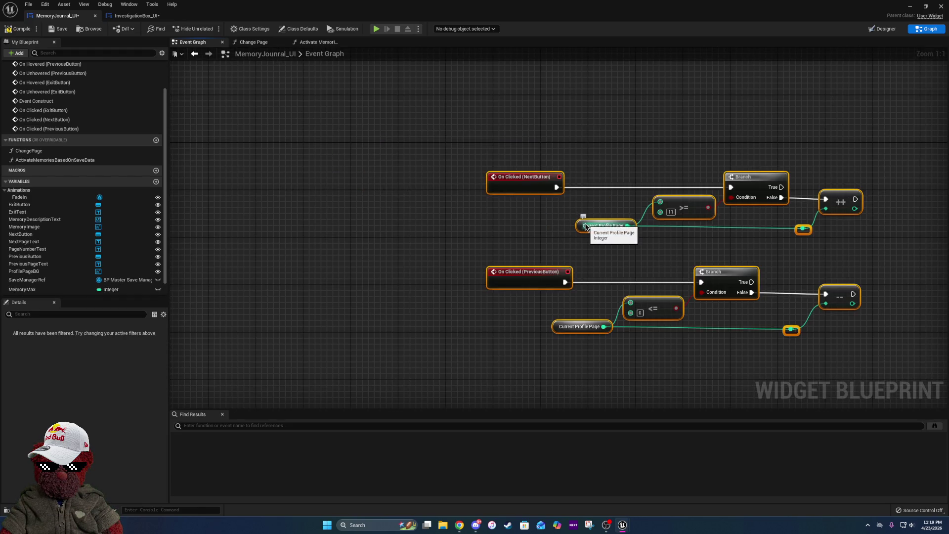
right_click(585, 225)
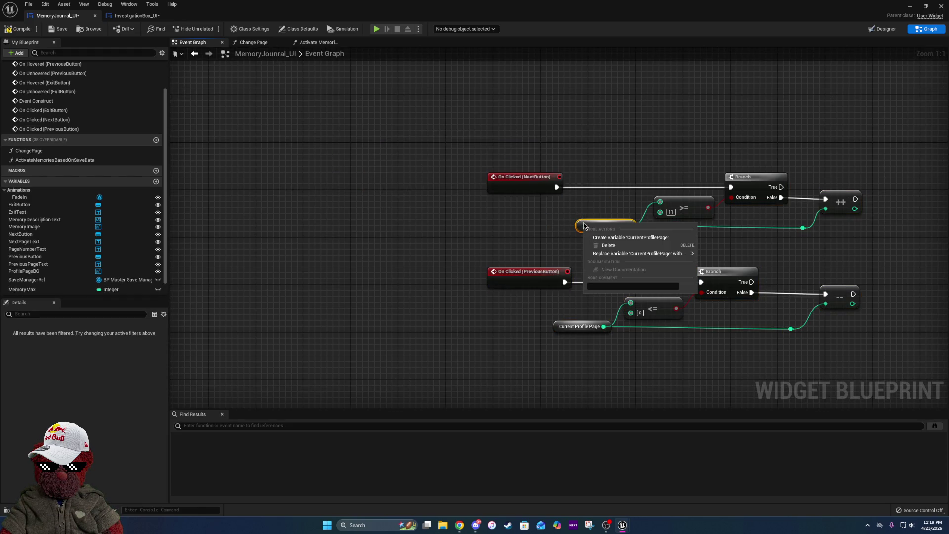
click(631, 238)
drag(742, 263, 614, 248)
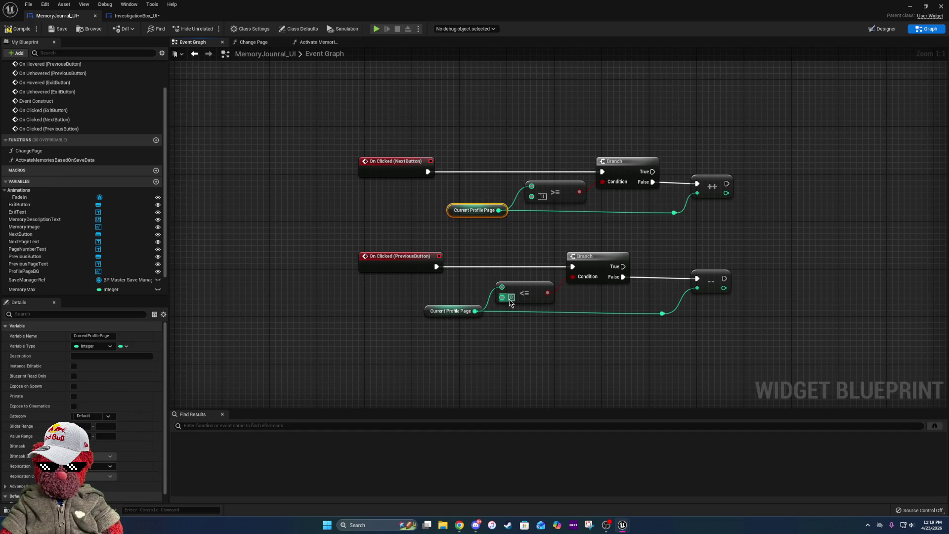
- Change the upper page limit from 11 to 9
click(543, 197)
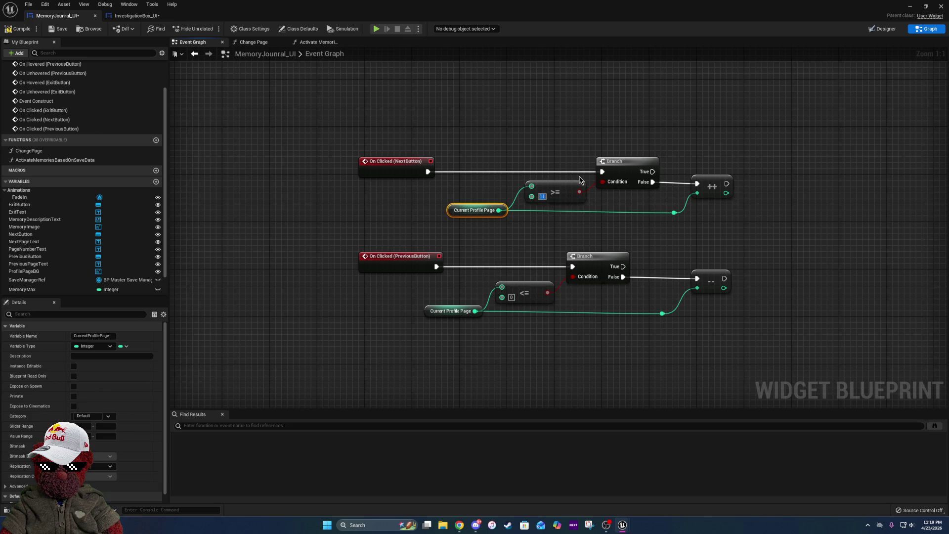
text(9)
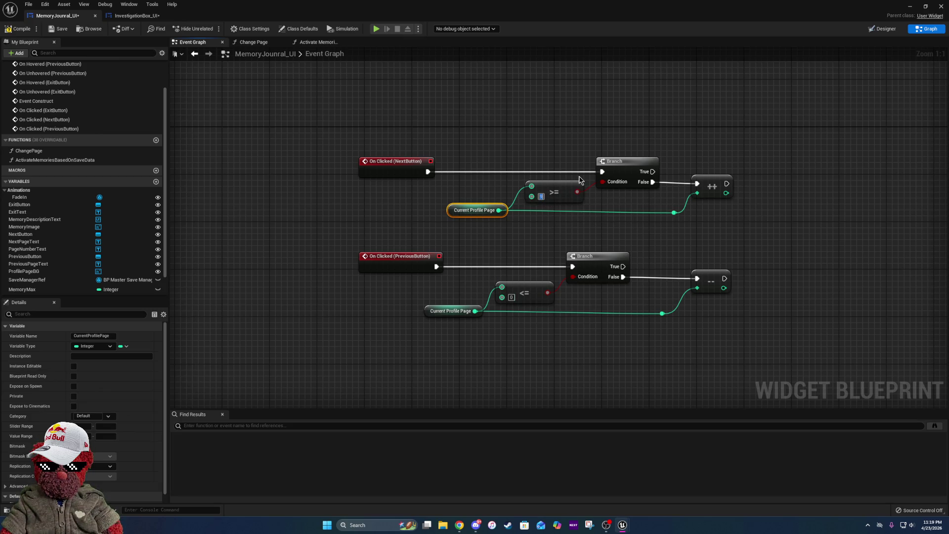
click(572, 145)
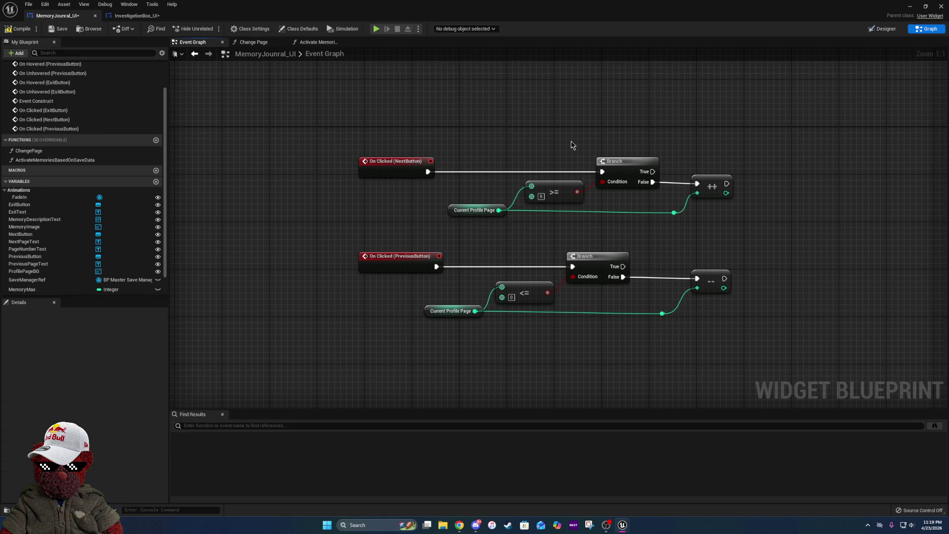
- Straighten the page wires through the Branch, increment, decrement and reroute nodes
click(712, 186)
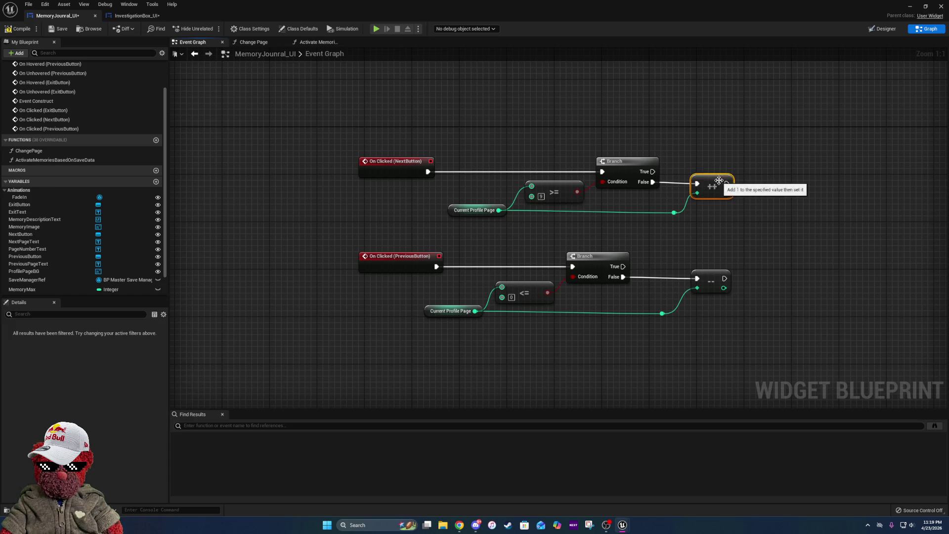
ctrl+click(626, 161)
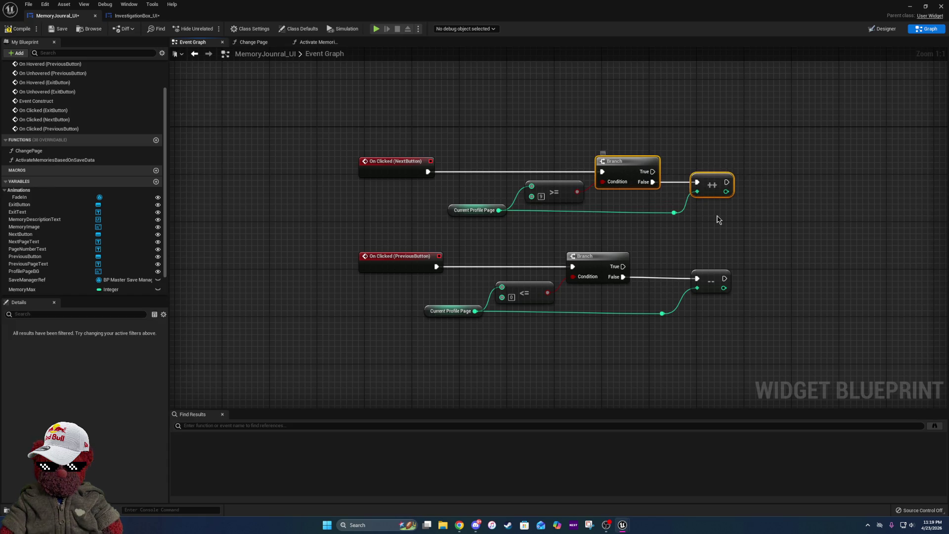
click(710, 281)
ctrl+click(618, 258)
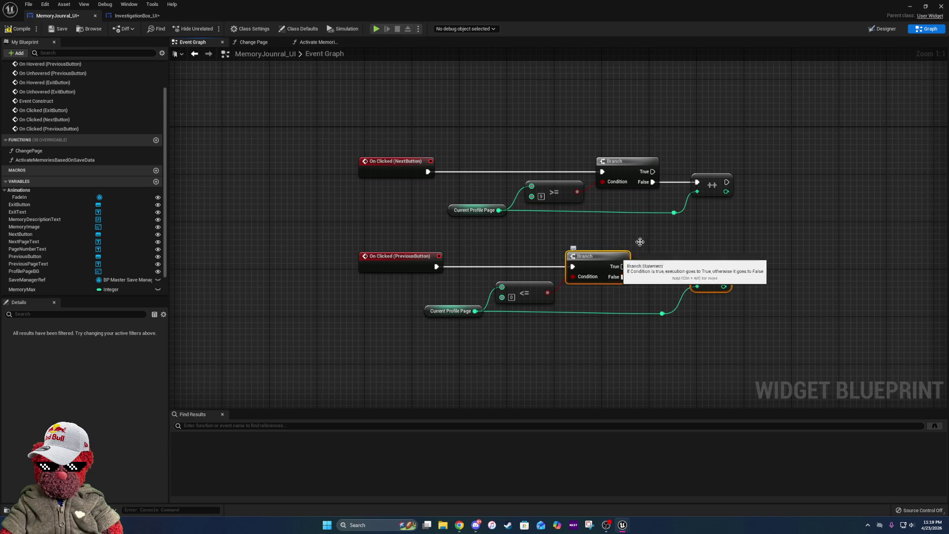
click(676, 214)
ctrl+click(494, 210)
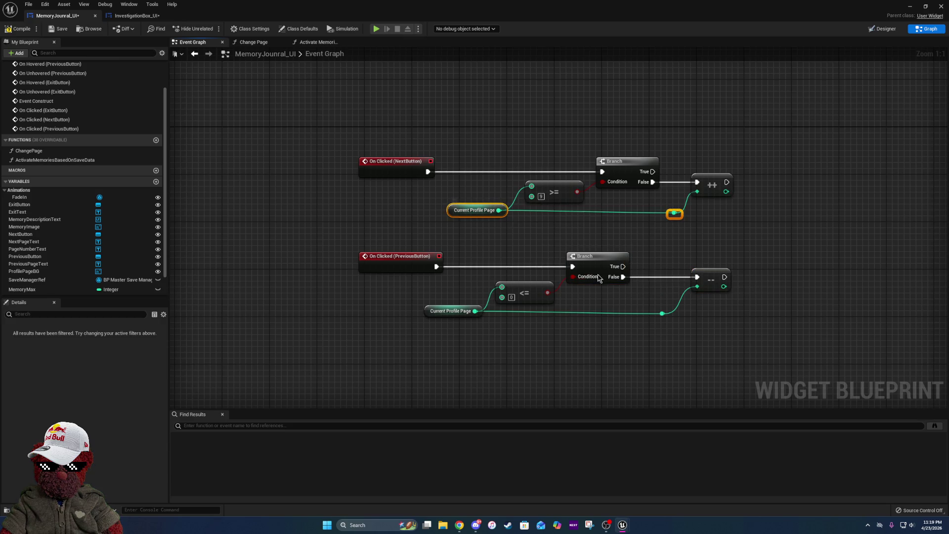
key(q)
click(663, 314)
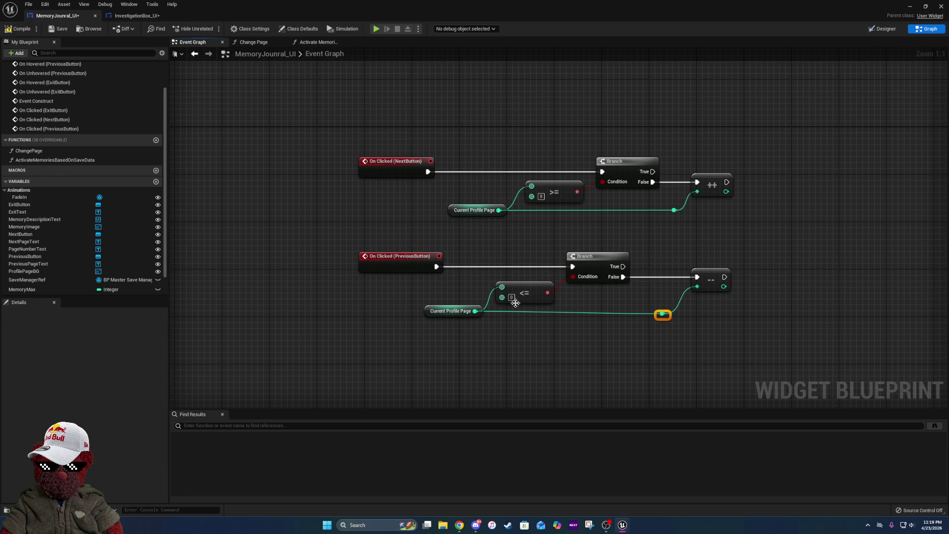
ctrl+click(478, 308)
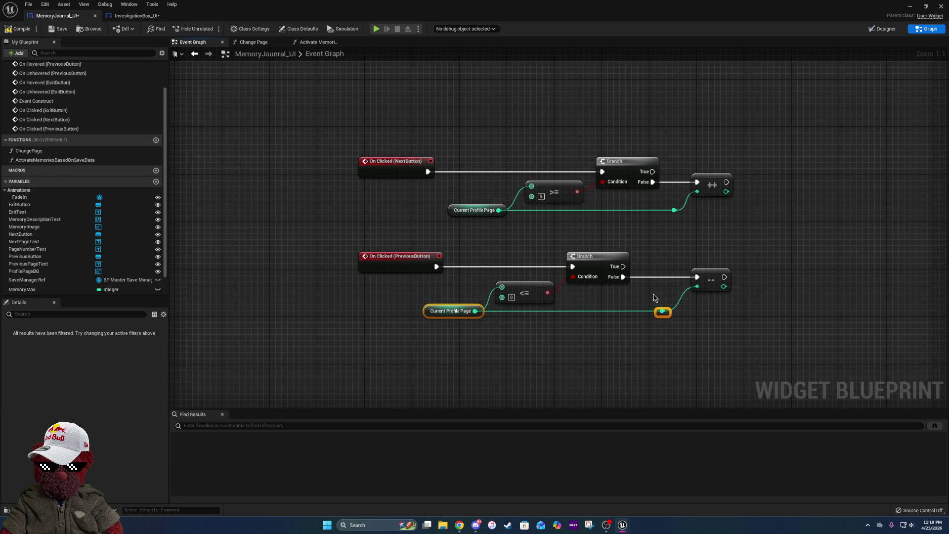
- Align the lower Previous-page chain with the upper Next-page chain
drag(719, 272, 701, 273)
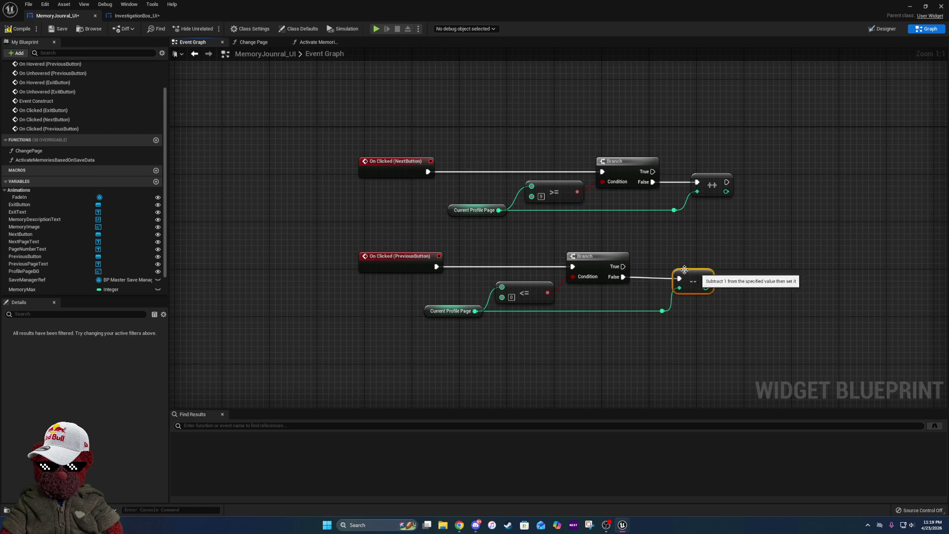
ctrl+click(608, 266)
click(743, 316)
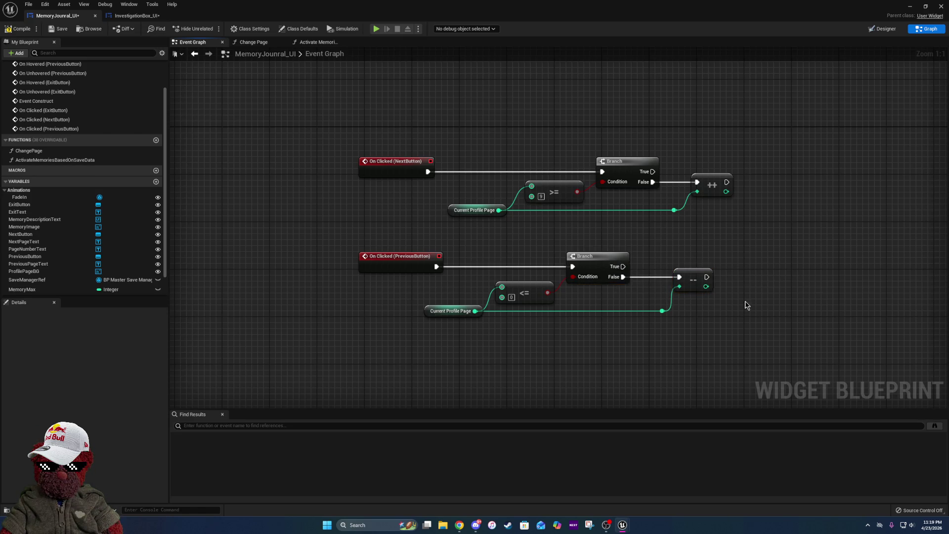
drag(743, 316, 678, 294)
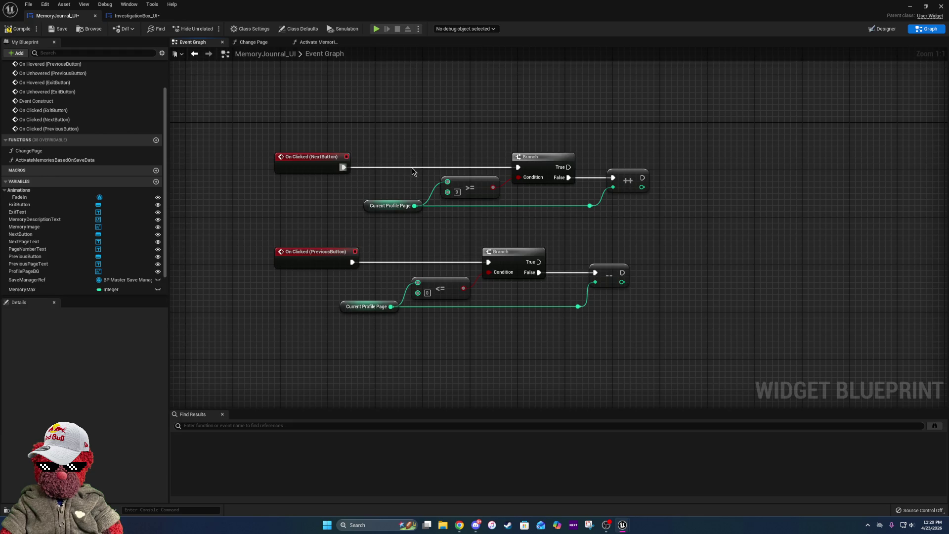
drag(388, 252, 634, 319)
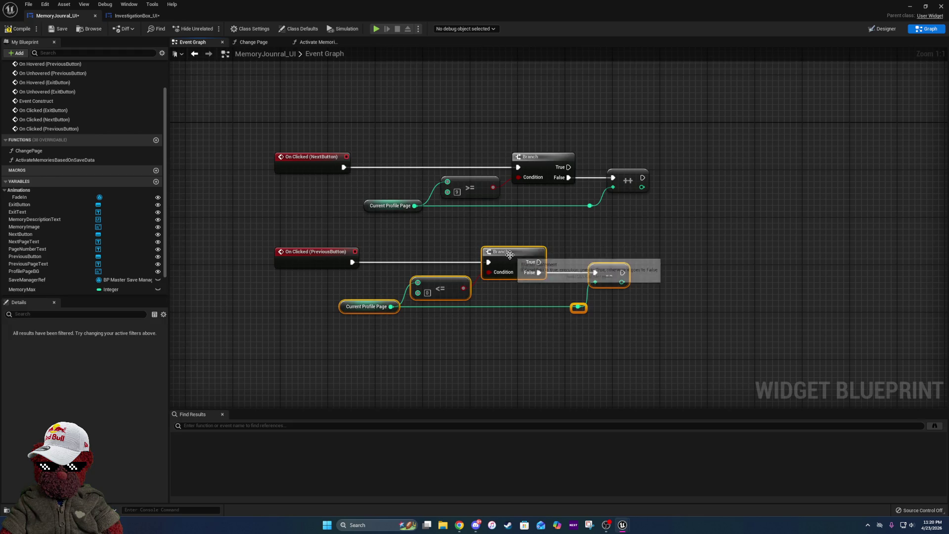
drag(510, 255, 541, 257)
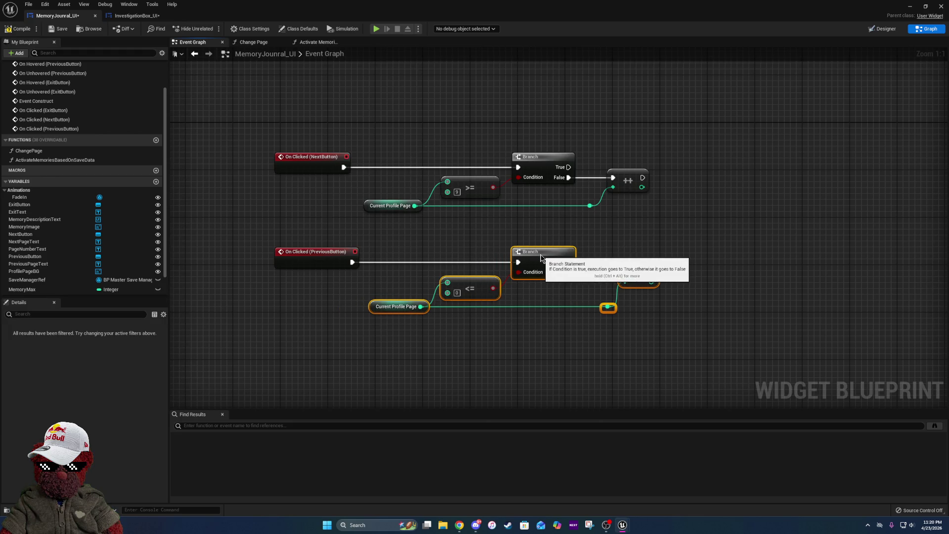
click(565, 244)
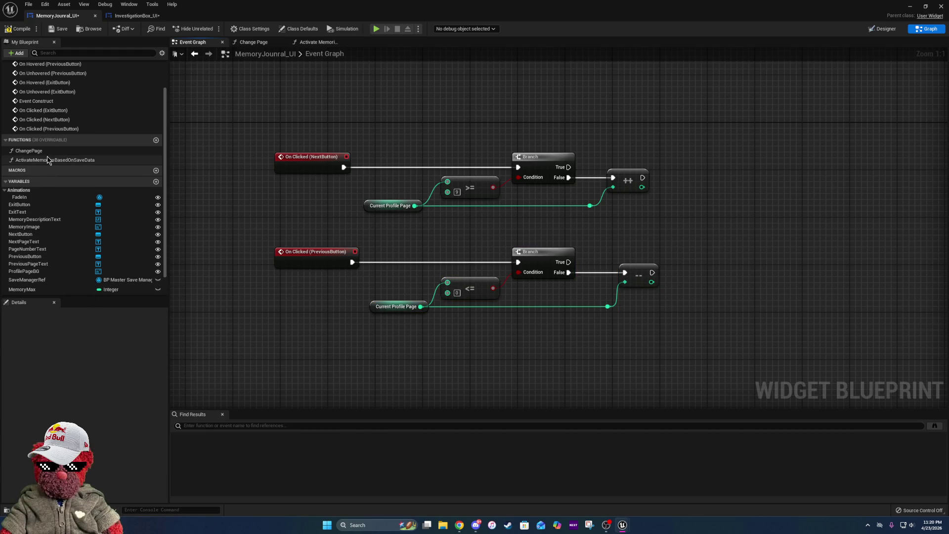
- Add a Change Page call and wire both the ++ and -- exec outputs into it
mouse_move(34, 151)
mouse_down()
mouse_move(723, 244)
mouse_move(737, 227)
mouse_up()
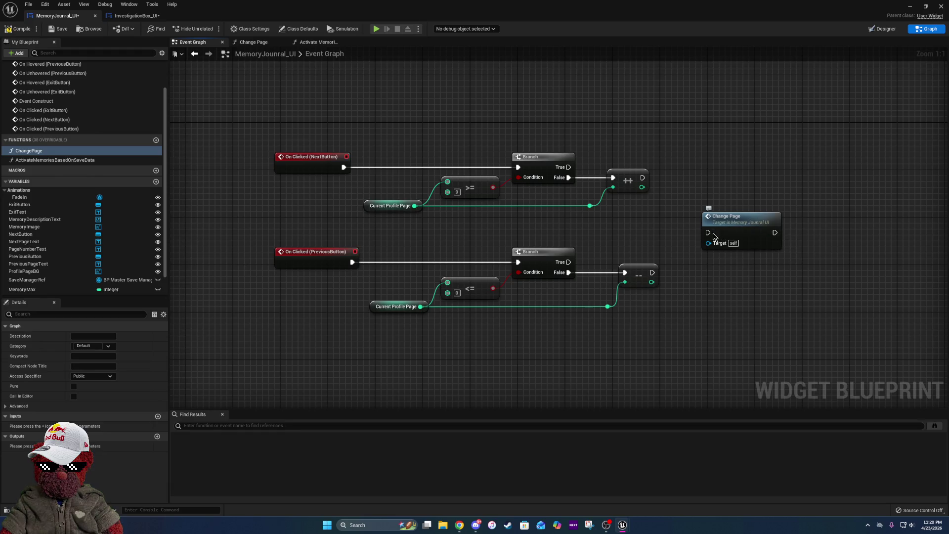
mouse_move(643, 178)
mouse_down()
mouse_move(699, 219)
mouse_move(704, 239)
mouse_up()
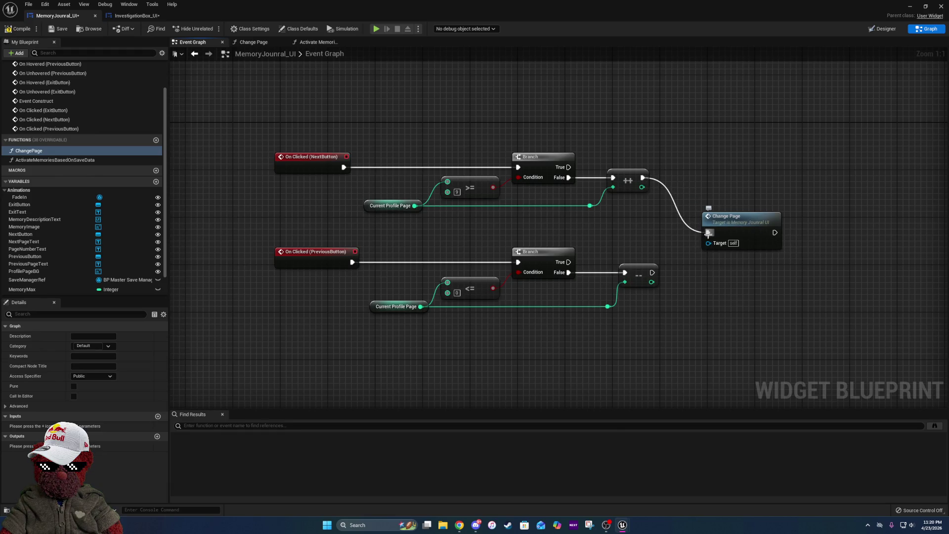
mouse_move(652, 272)
mouse_down()
mouse_move(712, 280)
mouse_move(708, 233)
mouse_up()
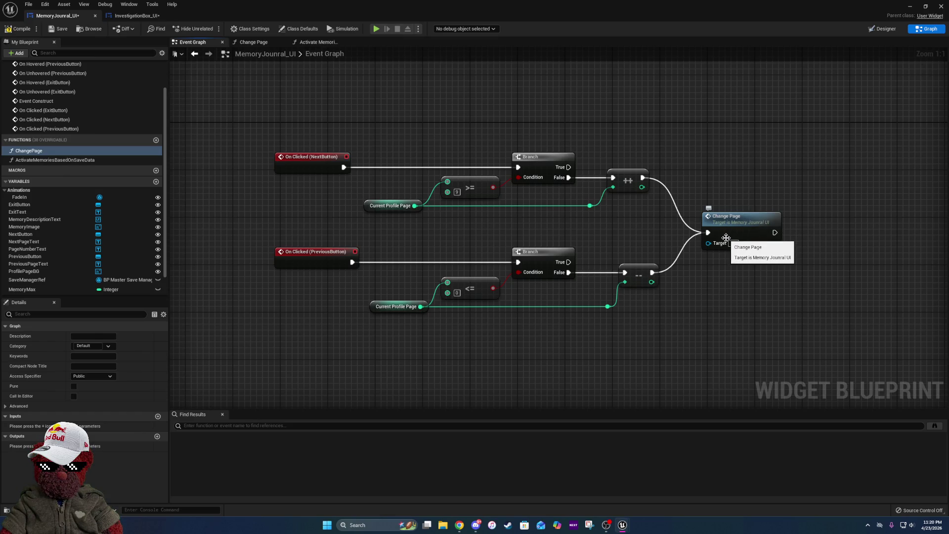
- Inside Change Page, move Get Data Table Row aside and add a Current Profile Page getter
double_click(750, 230)
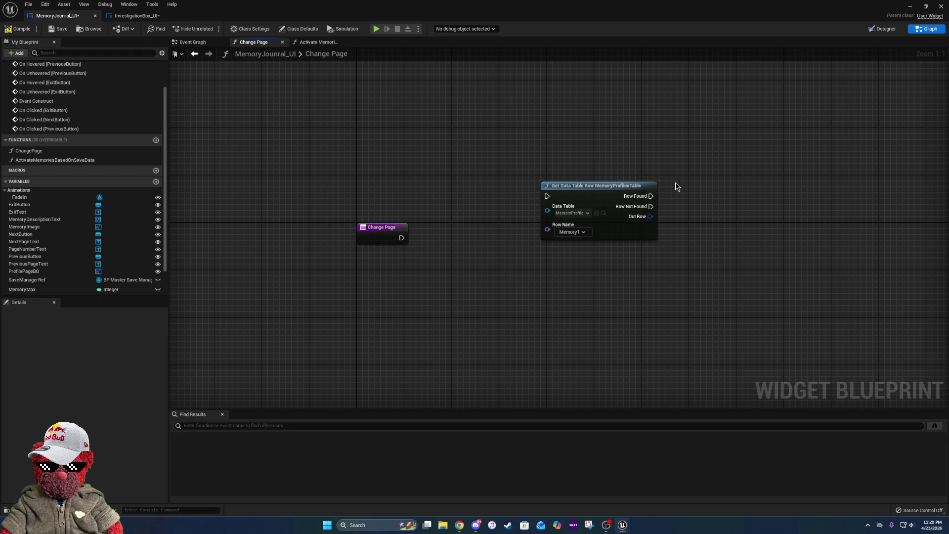
drag(614, 188, 677, 341)
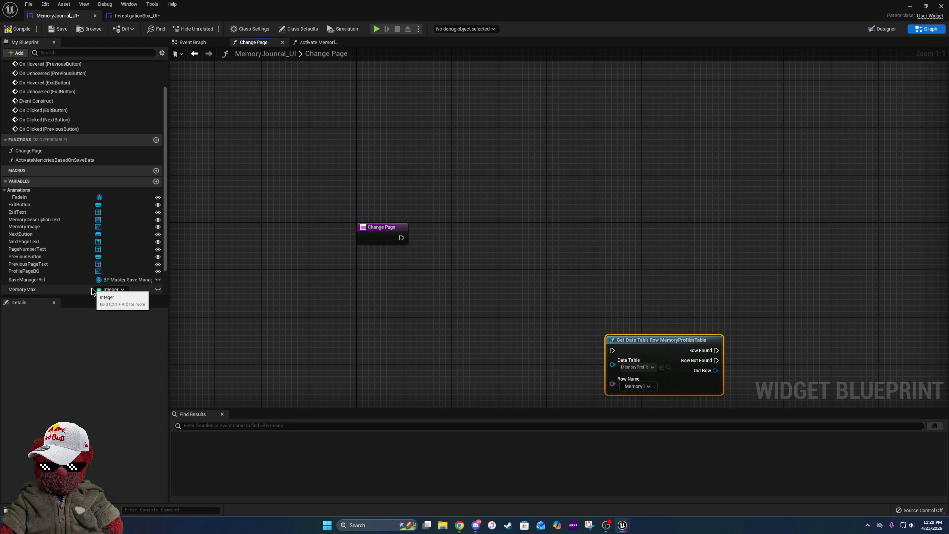
scroll(76, 287, down, 2)
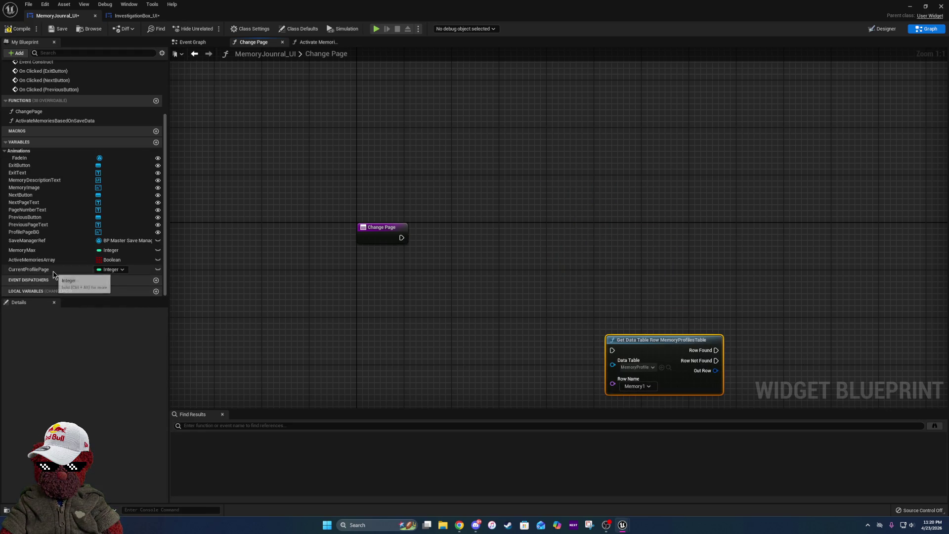
mouse_move(52, 270)
mouse_down()
mouse_move(57, 258)
mouse_move(432, 290)
mouse_move(518, 242)
mouse_move(518, 271)
mouse_move(446, 275)
mouse_up()
click(544, 282)
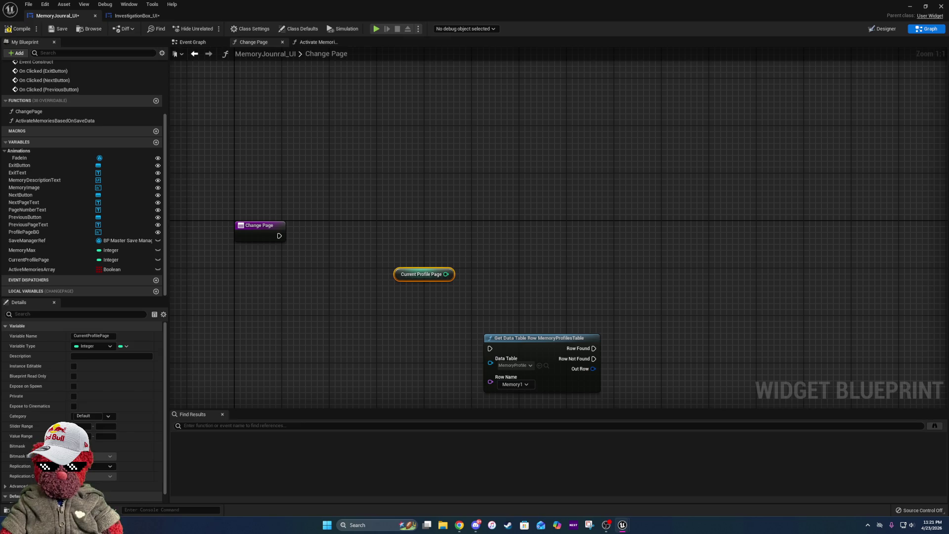
- Return to the Memory Journal Event Graph
click(212, 46)
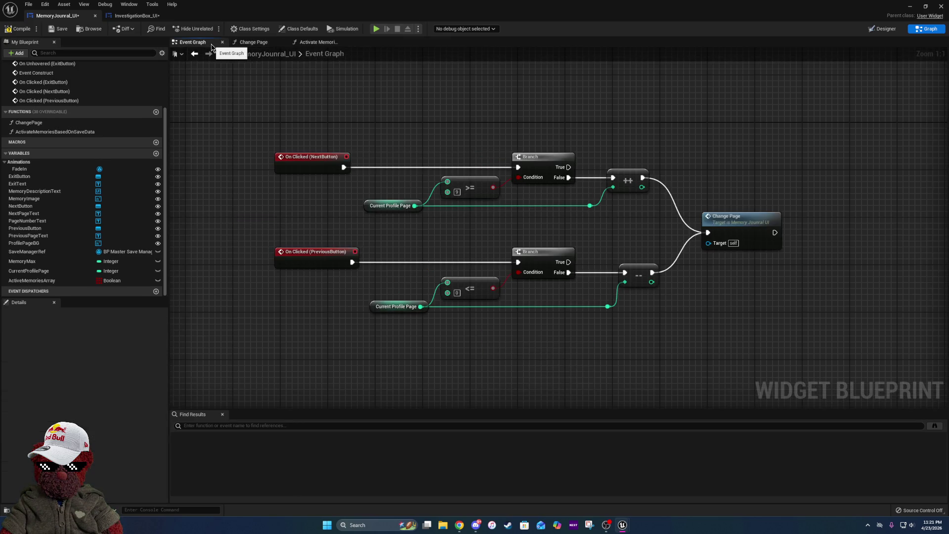
scroll(546, 148, down, 6)
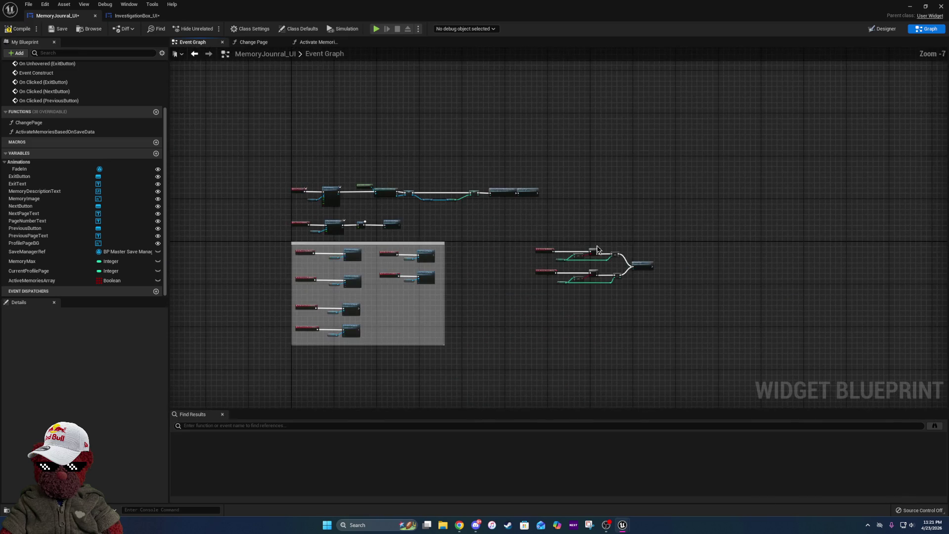
scroll(598, 249, up, 3)
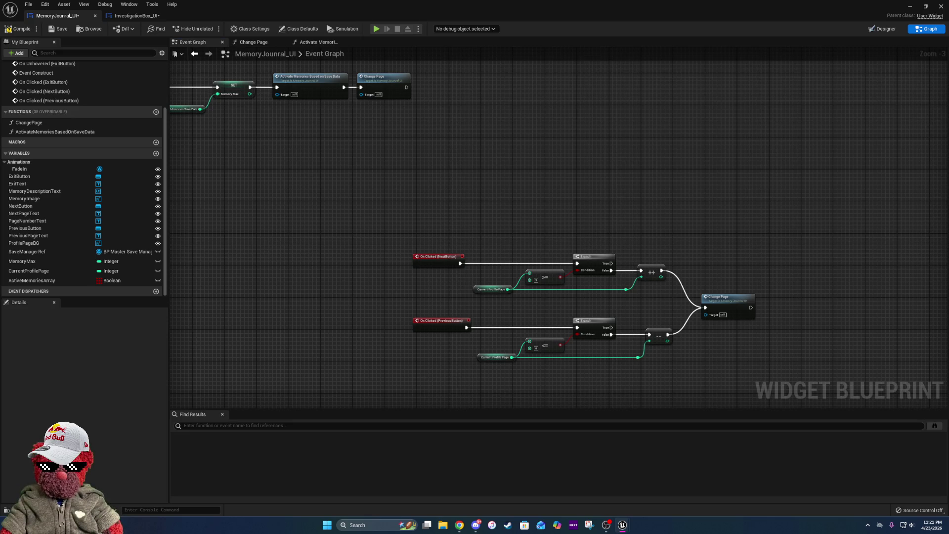
- In InvestigationBox_UI, inspect the page-number text in the widget layout
click(133, 15)
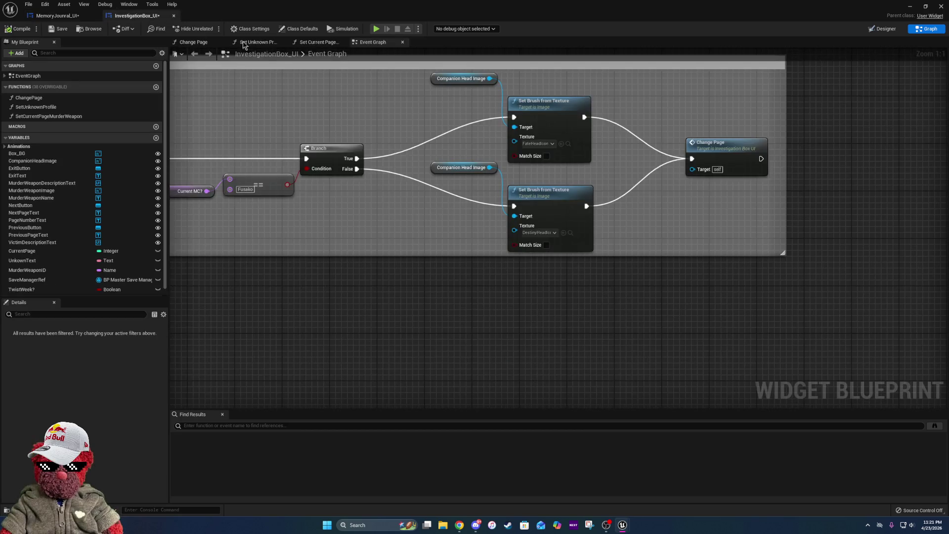
click(882, 29)
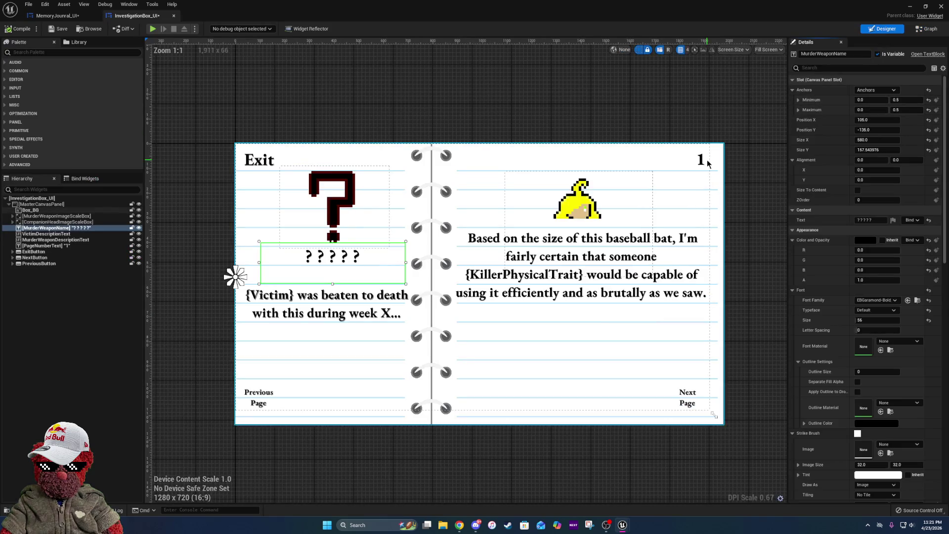
click(700, 166)
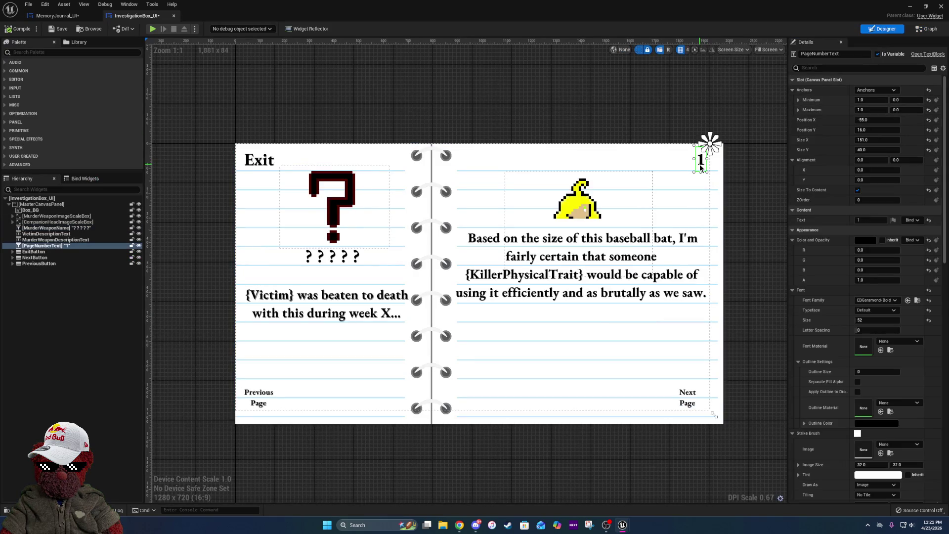
click(927, 29)
- Select the Page Number Text, To Text and SetText nodes in Page Controls
scroll(478, 224, down, 5)
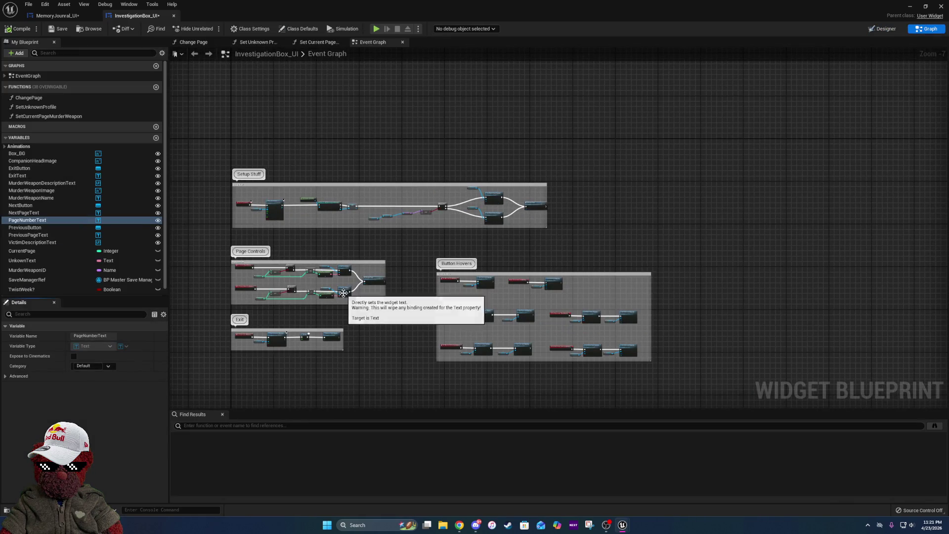
scroll(345, 297, up, 5)
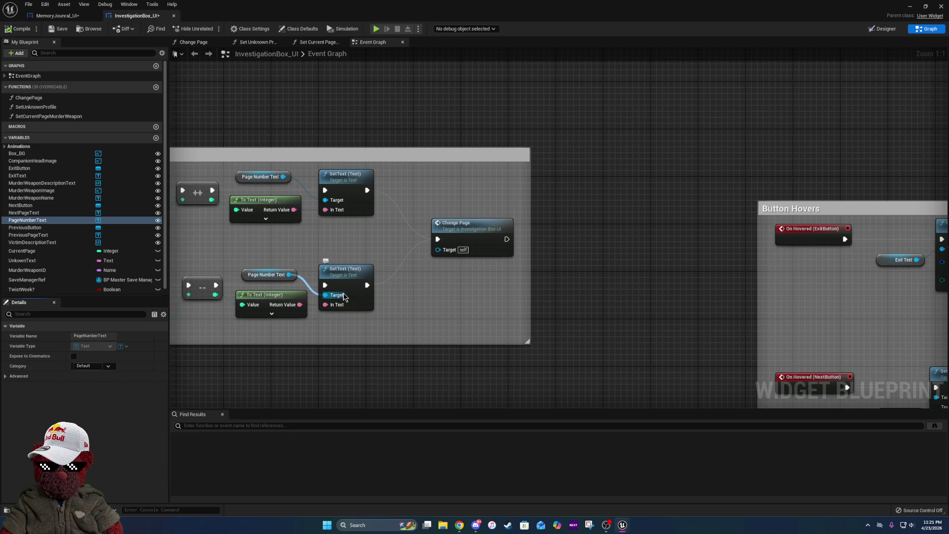
drag(268, 251, 517, 265)
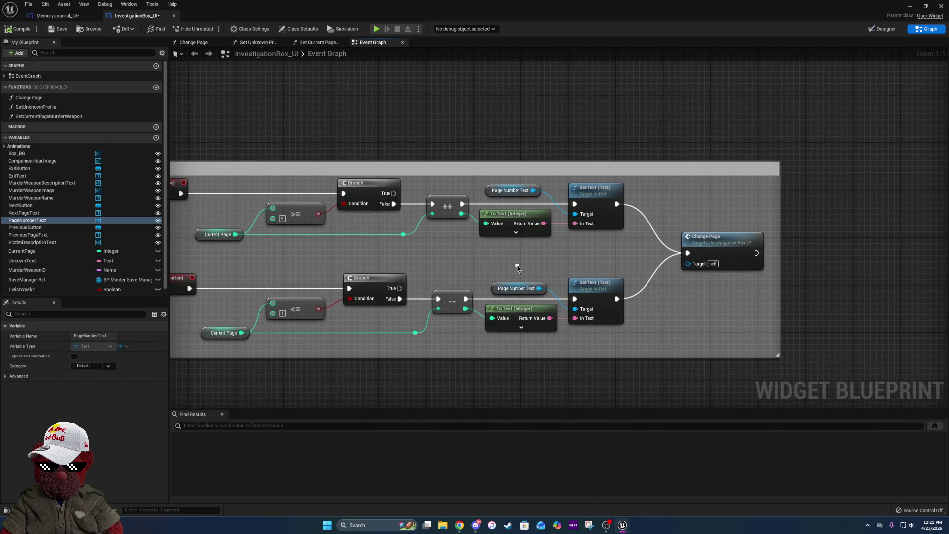
mouse_move(515, 179)
mouse_down()
mouse_move(646, 391)
mouse_move(638, 409)
mouse_up()
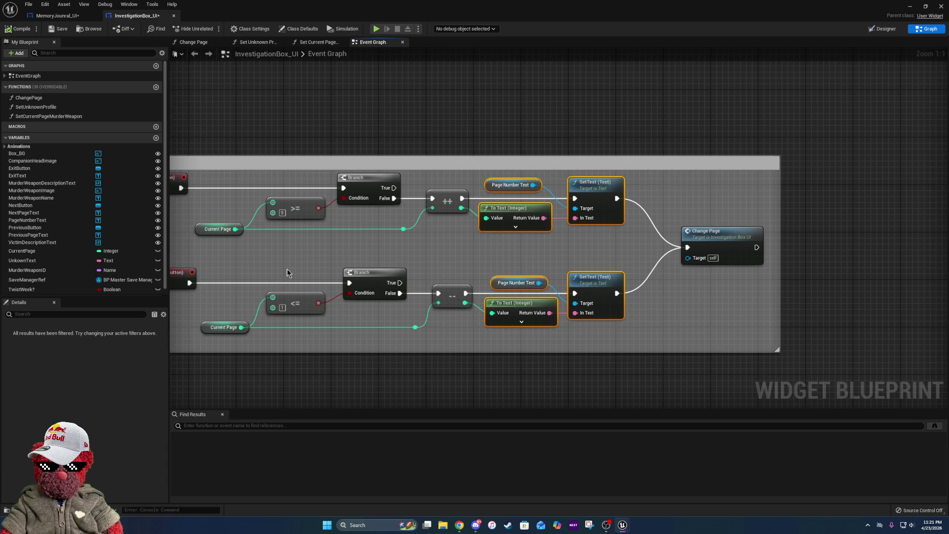
drag(413, 356, 548, 364)
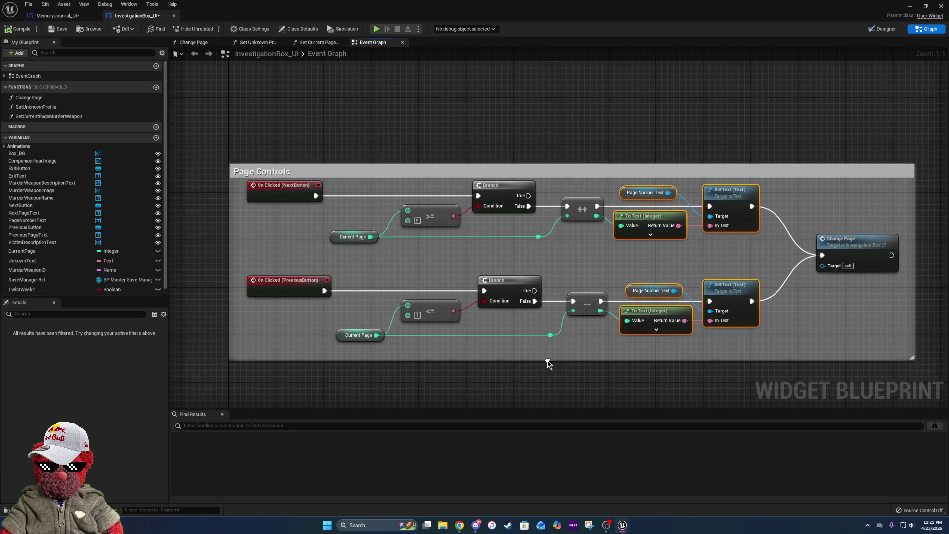
- Paste the copied page-number text nodes into MemoryJounral_UI and shift Change Page right to make room
click(56, 16)
scroll(554, 335, up, 3)
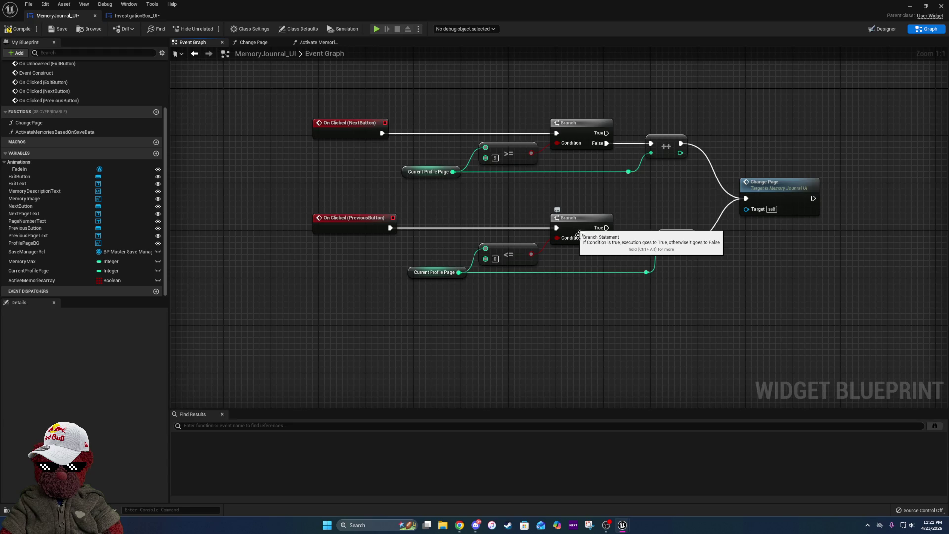
drag(759, 335, 656, 306)
key(ctrl+v)
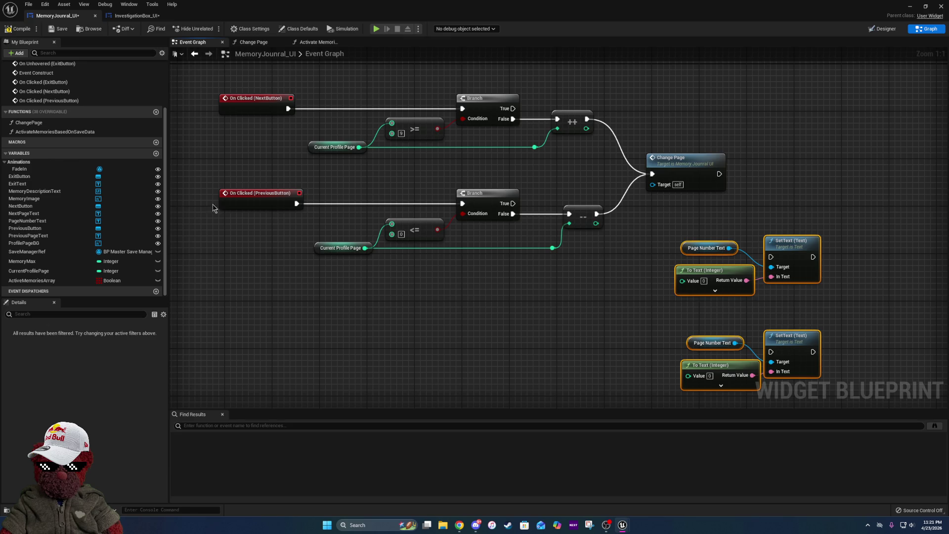
drag(736, 147, 642, 147)
drag(587, 165, 860, 168)
drag(576, 223, 741, 398)
drag(684, 270, 669, 195)
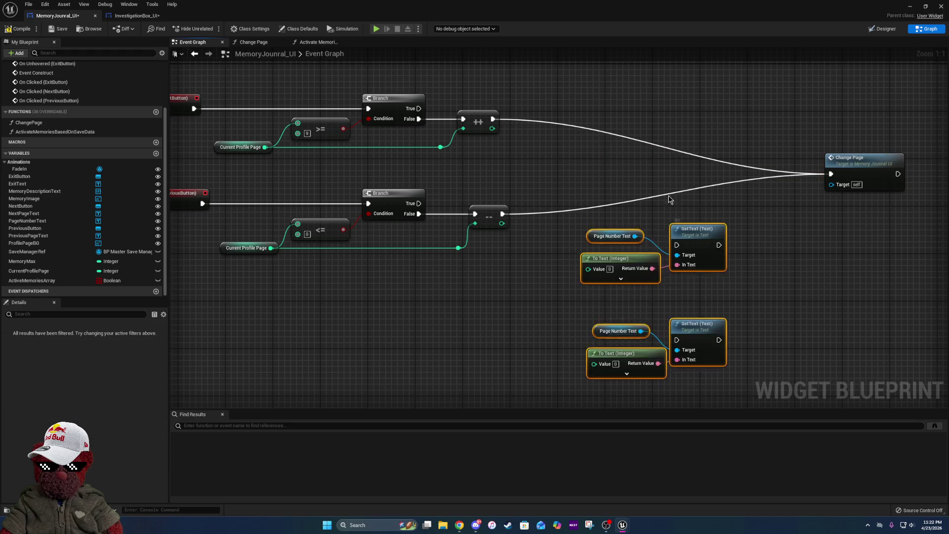
mouse_move(692, 241)
mouse_down()
mouse_move(647, 114)
mouse_move(632, 98)
mouse_up()
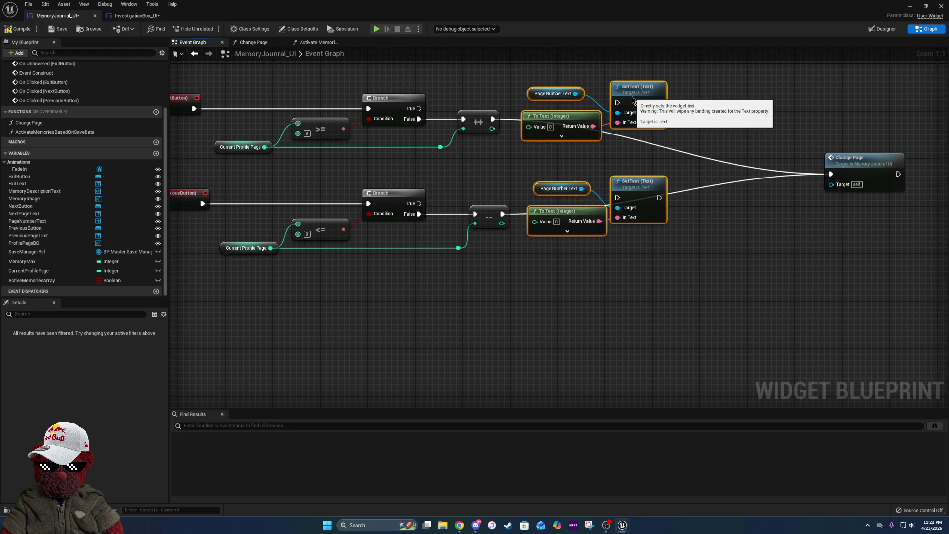
- Wire the ++ and -- outputs into the To Text nodes and set the <= comparison value to 1
drag(492, 129, 528, 126)
mouse_move(501, 224)
mouse_down()
mouse_move(520, 232)
mouse_move(535, 221)
mouse_up()
click(307, 234)
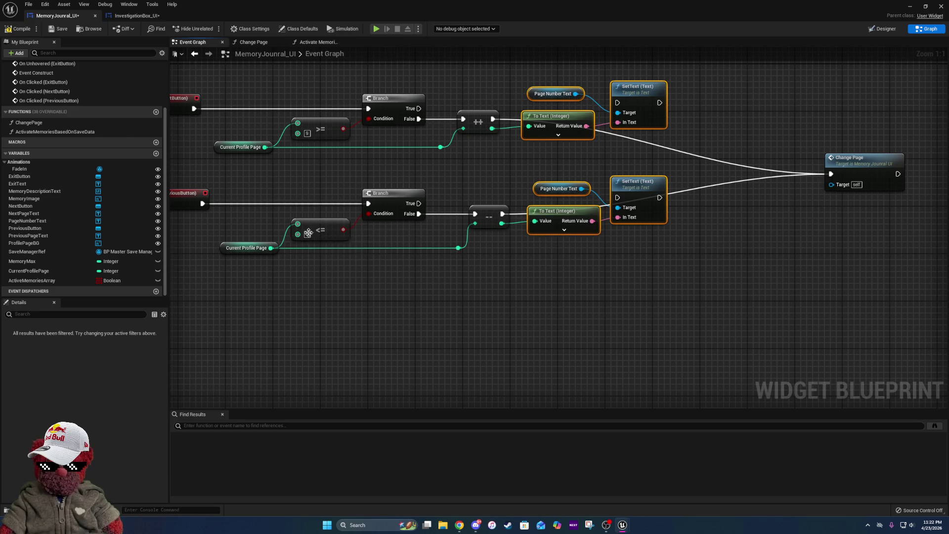
text(1)
click(490, 324)
mouse_move(489, 325)
mouse_down()
mouse_move(653, 350)
mouse_move(643, 354)
mouse_move(525, 202)
mouse_up()
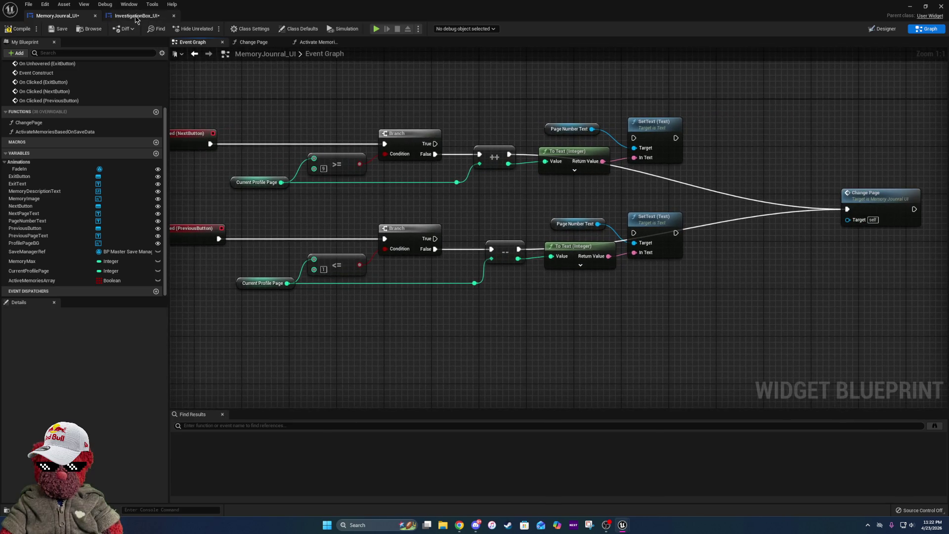
- Compare CurrentPage in InvestigationBox_UI with CurrentProfilePage in MemoryJounral_UI, then compile and save
click(134, 16)
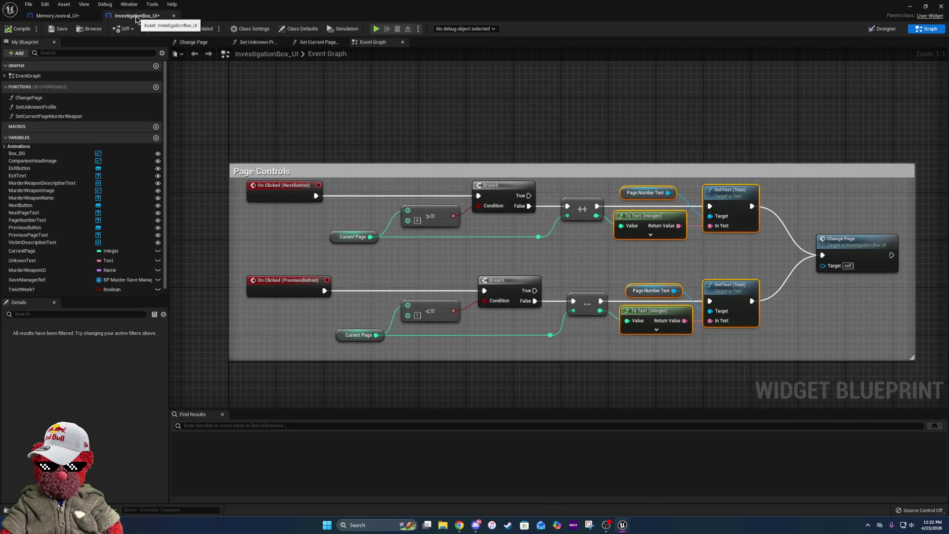
click(334, 234)
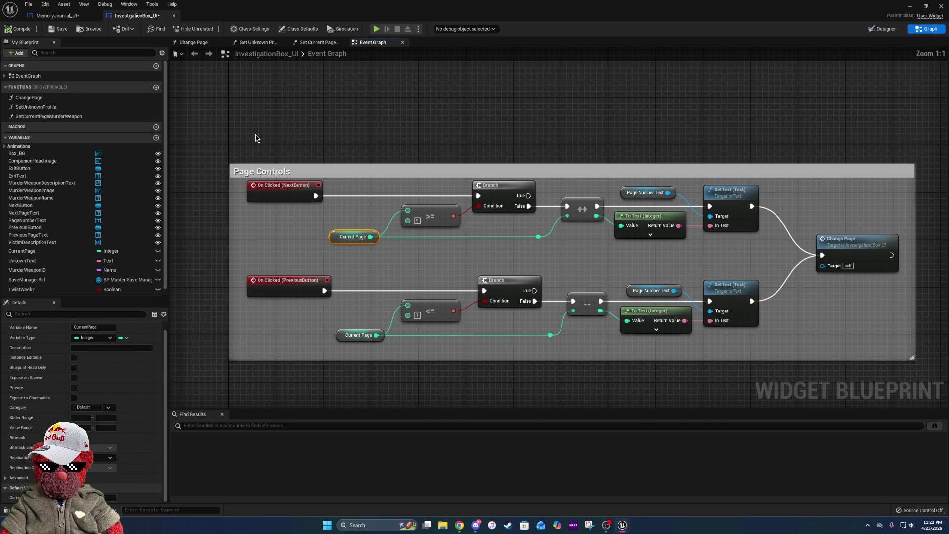
click(53, 17)
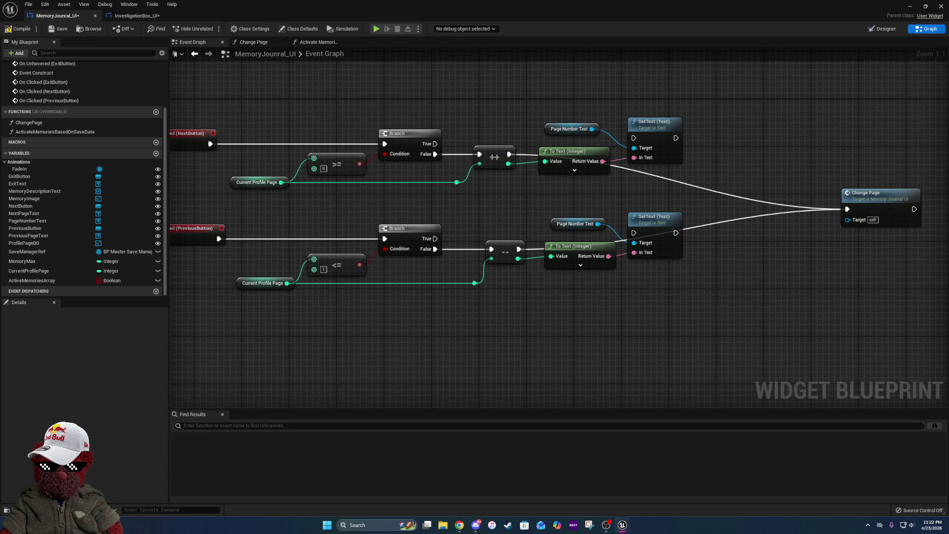
click(883, 29)
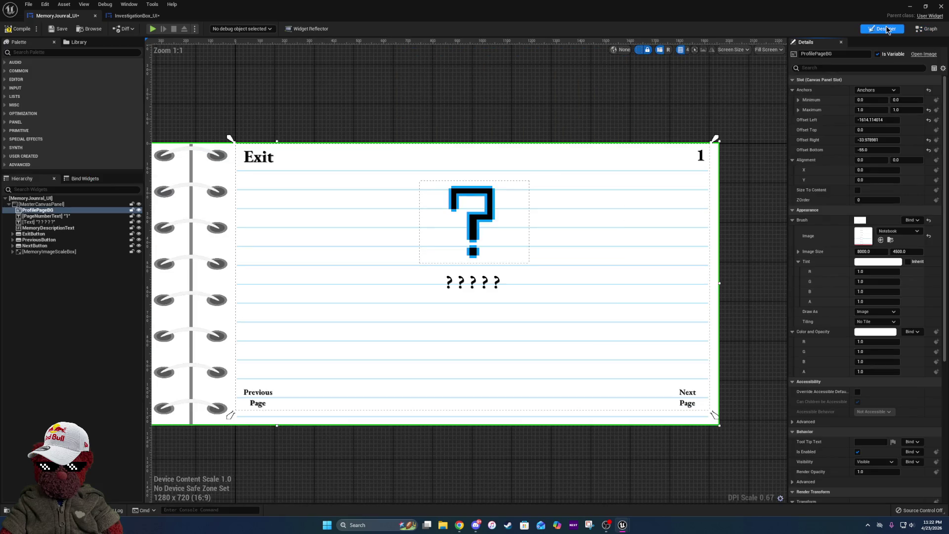
click(926, 29)
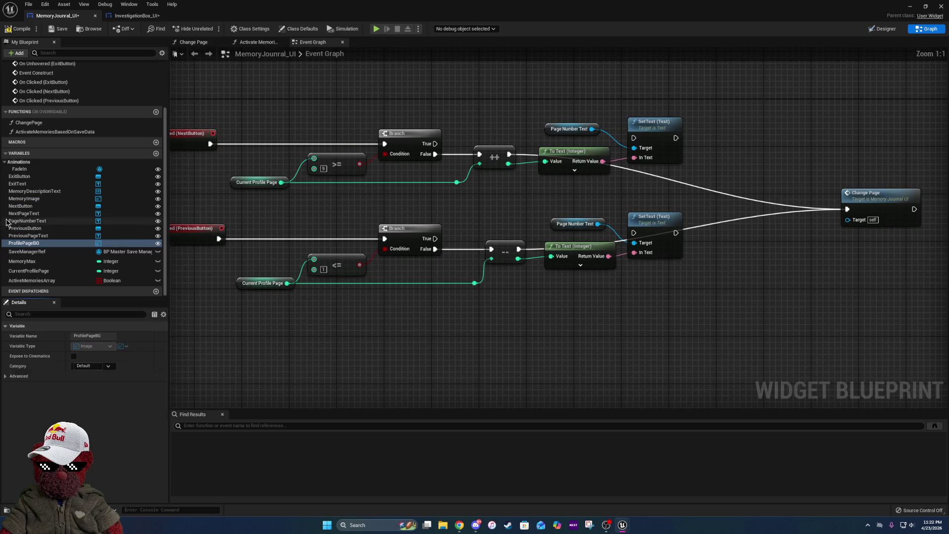
click(258, 283)
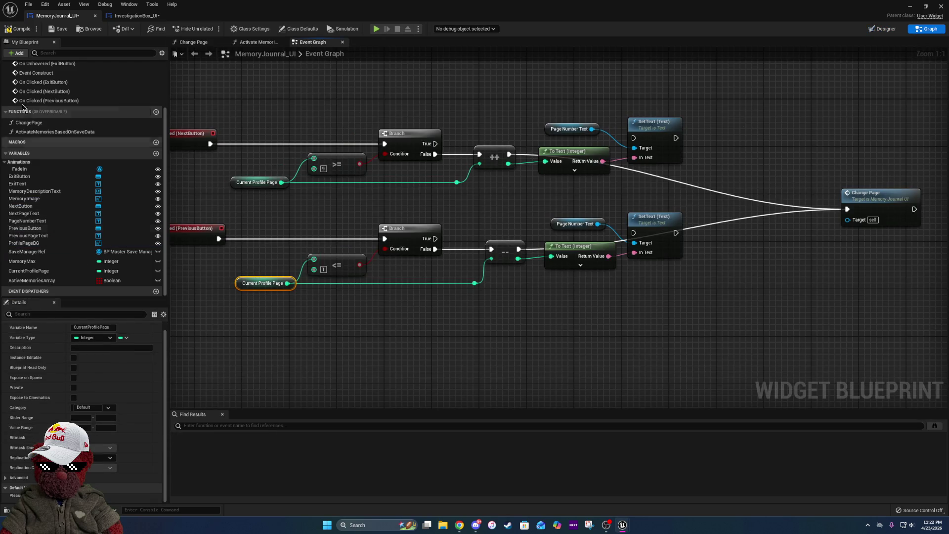
click(20, 29)
click(58, 29)
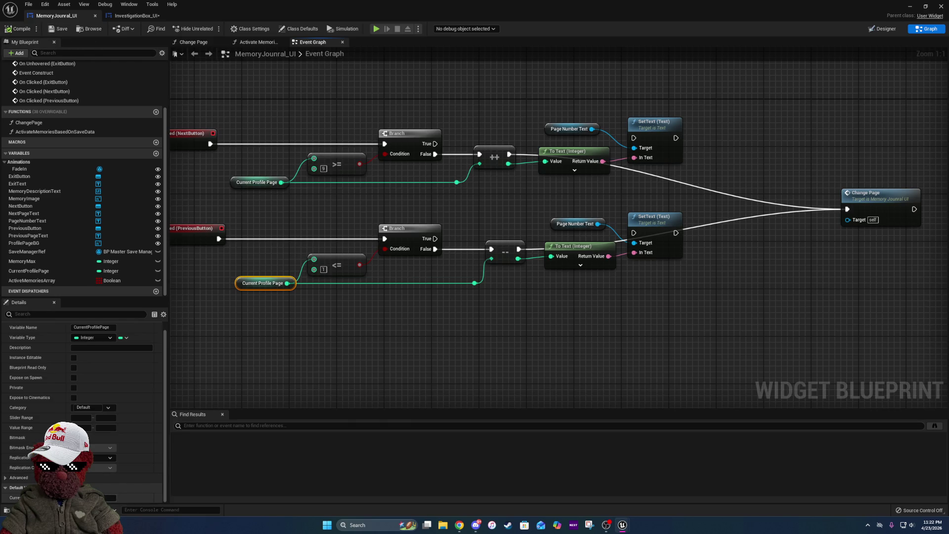
- Wire both the upper and lower SetText execution outputs into Change Page
click(341, 359)
drag(528, 273, 455, 287)
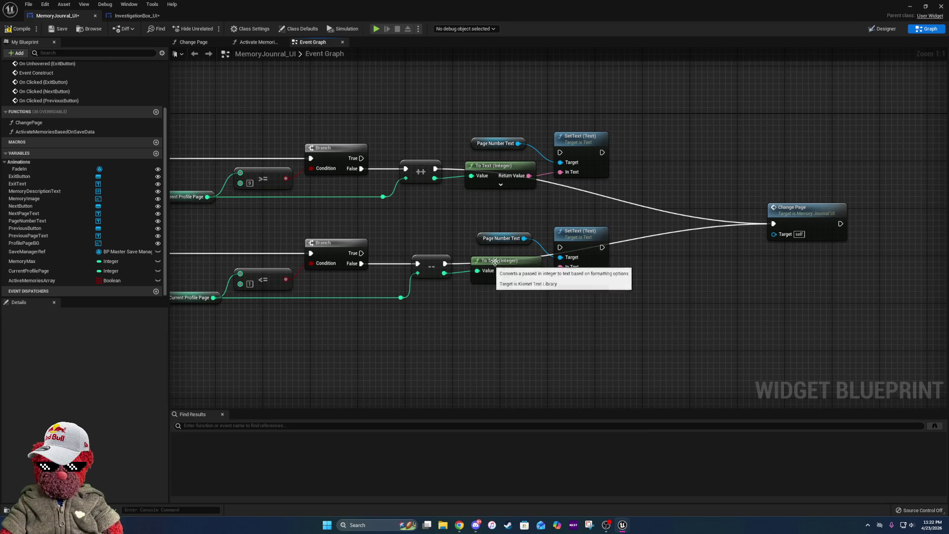
drag(504, 264, 504, 276)
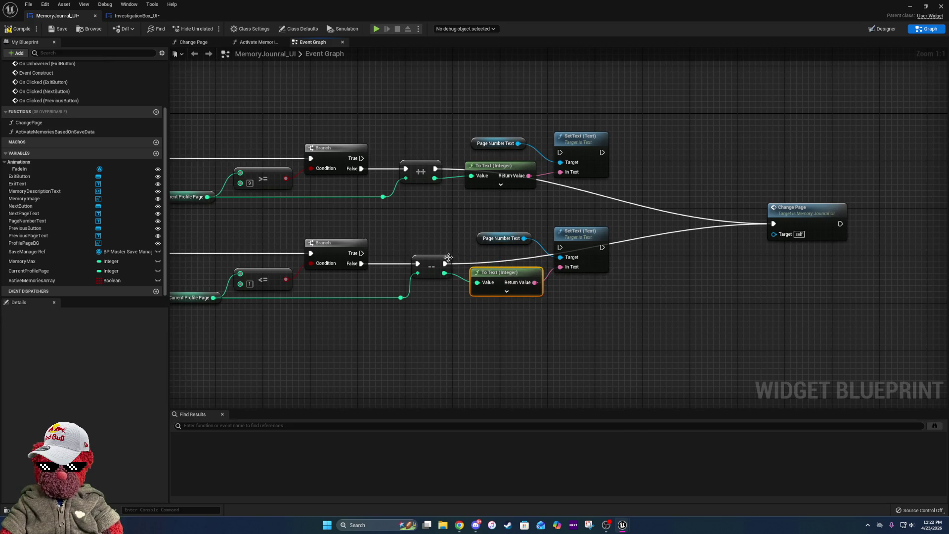
drag(444, 273, 774, 224)
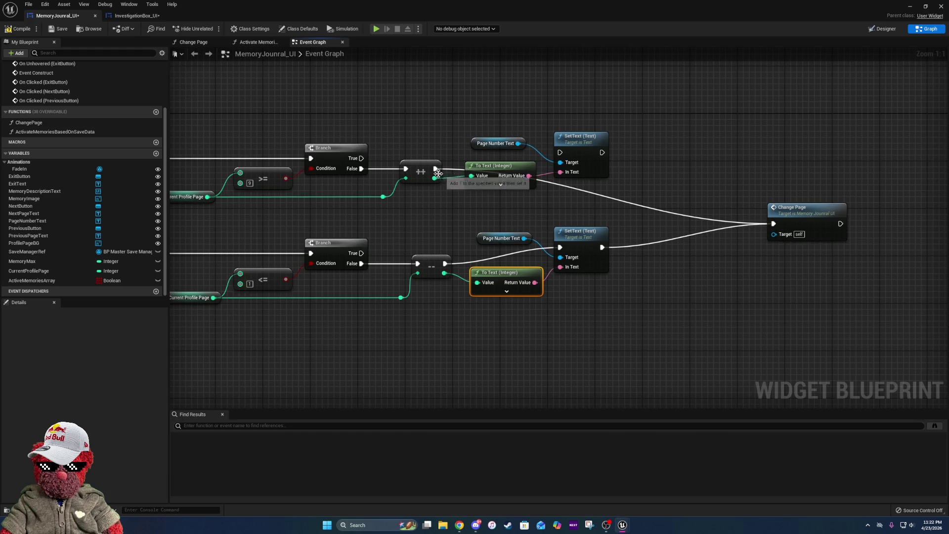
mouse_move(435, 169)
mouse_down()
mouse_move(580, 152)
mouse_move(561, 153)
mouse_move(621, 161)
mouse_move(773, 224)
mouse_up()
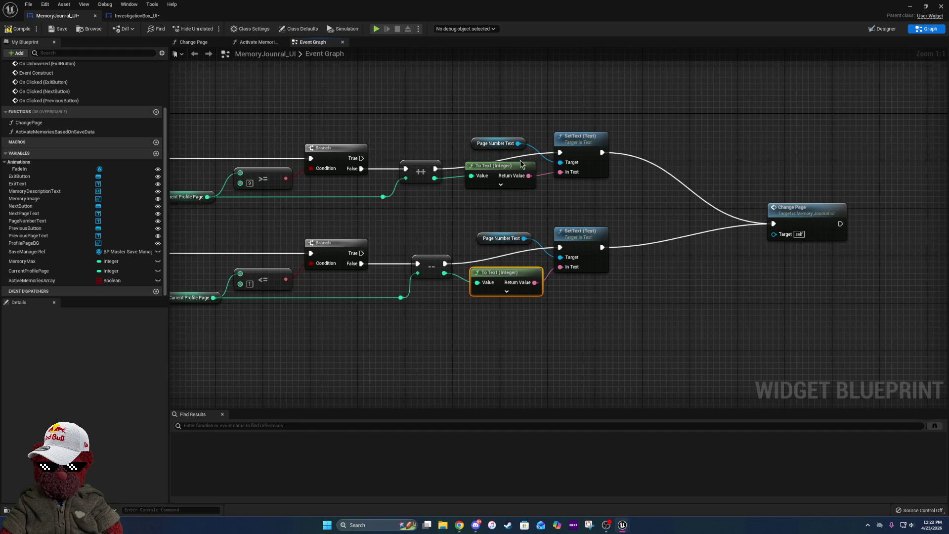
- Realign the upper and lower SetText and To Text (Integer) nodes, straightening the lower SetText wire
drag(498, 175, 498, 193)
mouse_move(499, 130)
mouse_down()
mouse_move(596, 171)
mouse_move(597, 155)
mouse_move(597, 165)
mouse_up()
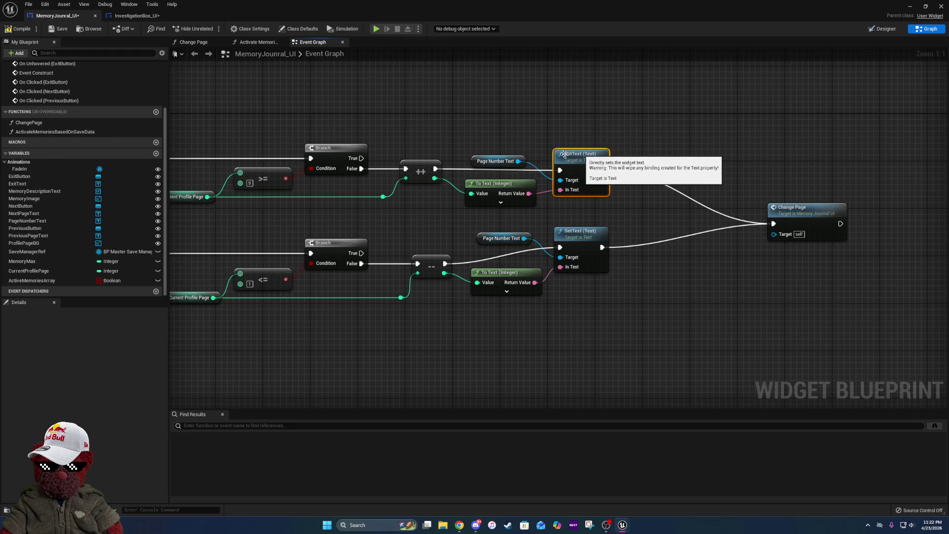
ctrl+click(426, 171)
click(580, 247)
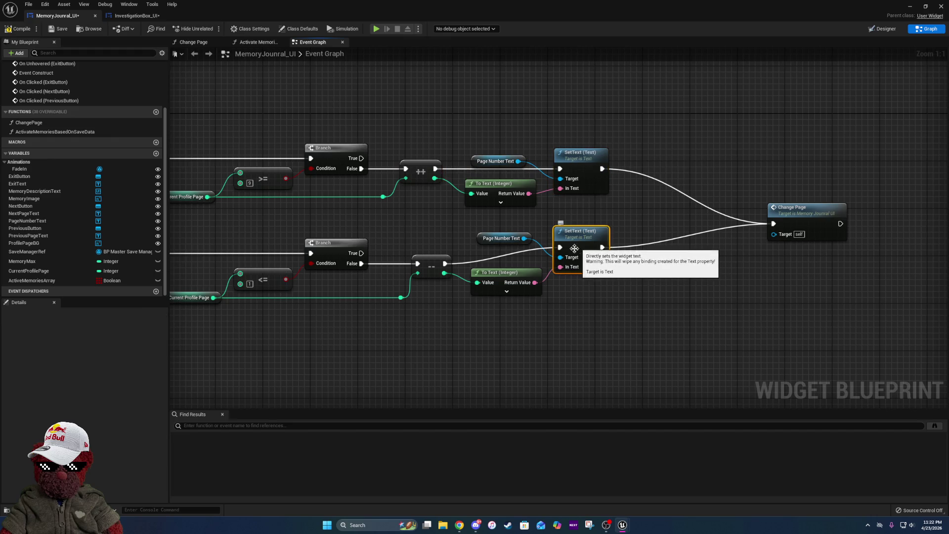
ctrl+click(427, 262)
key(q)
click(508, 279)
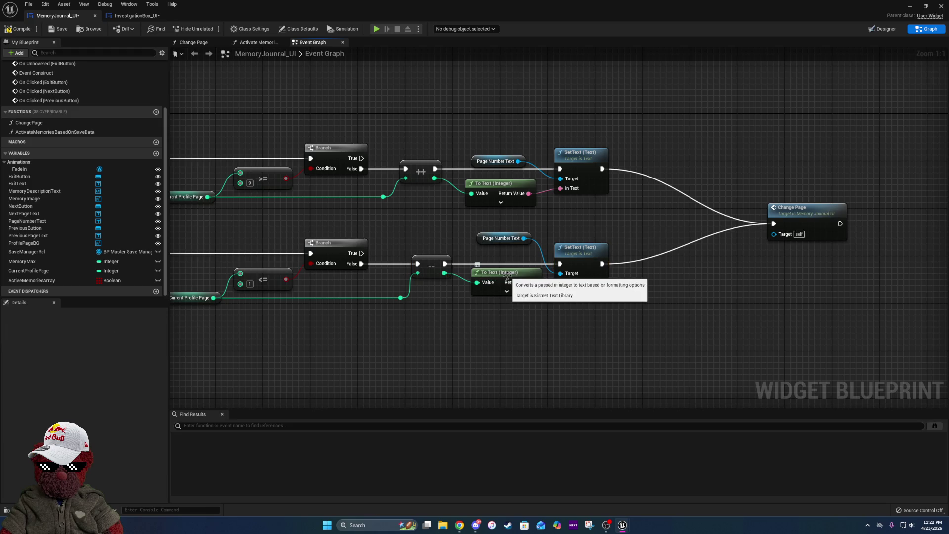
drag(509, 279, 508, 285)
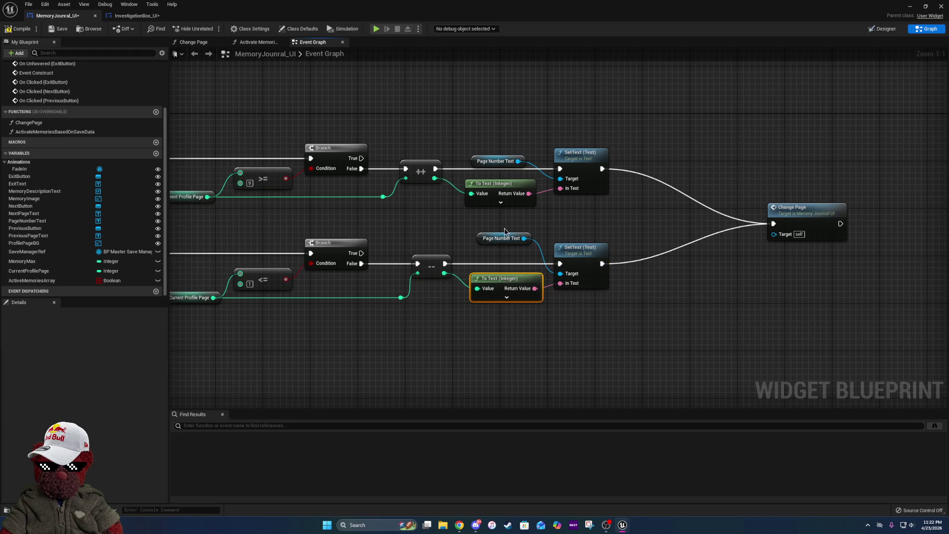
- Reposition the Page Number Text getters and Change Page into a tidier layout, then compile
drag(519, 241, 524, 241)
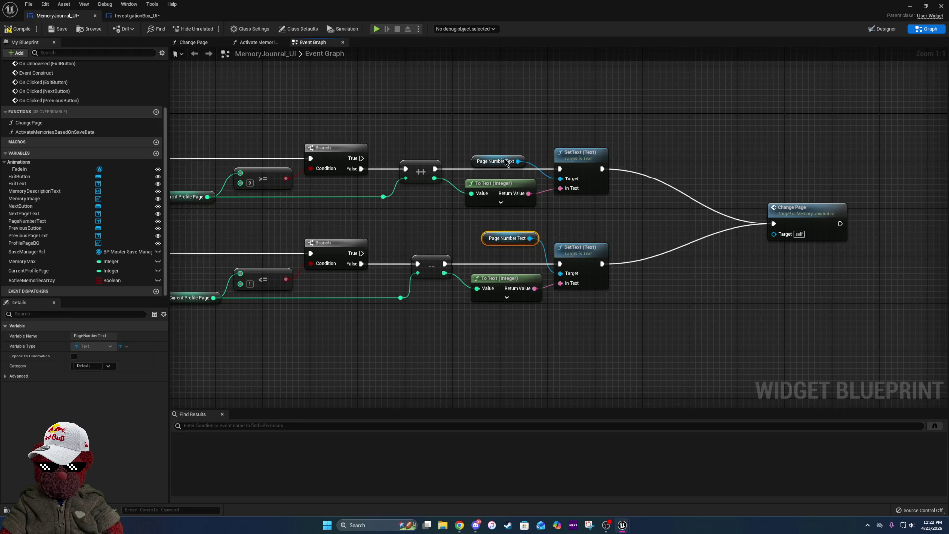
drag(508, 162, 508, 144)
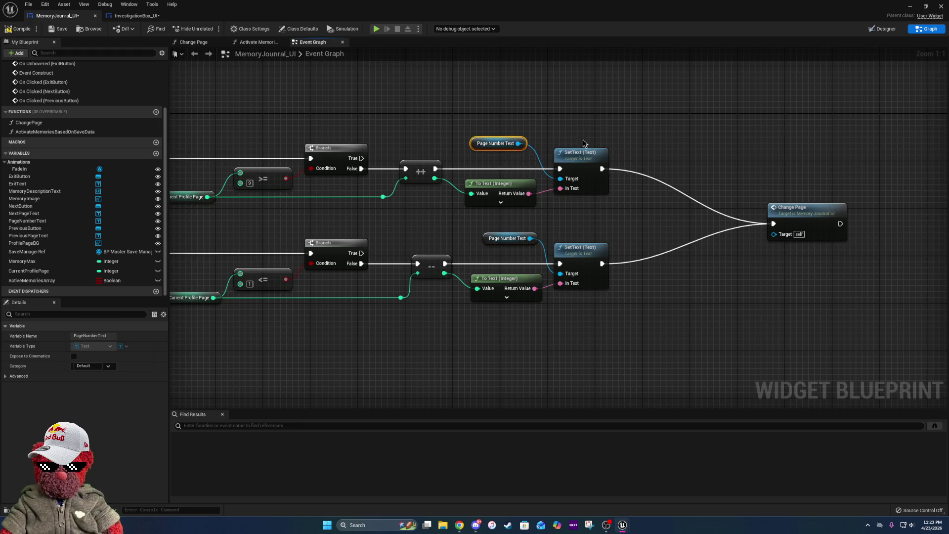
click(601, 141)
drag(799, 219, 747, 219)
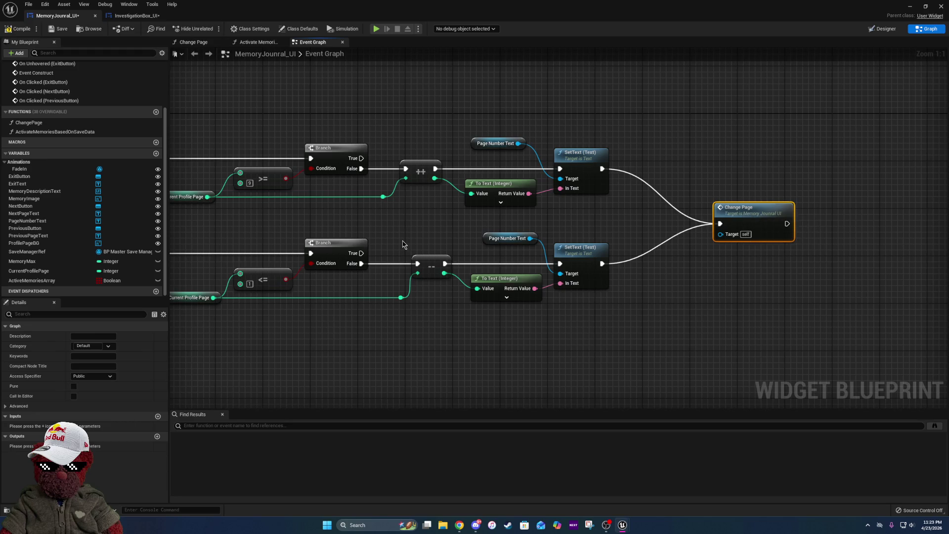
mouse_move(403, 245)
mouse_down()
mouse_move(577, 242)
mouse_move(504, 240)
mouse_up()
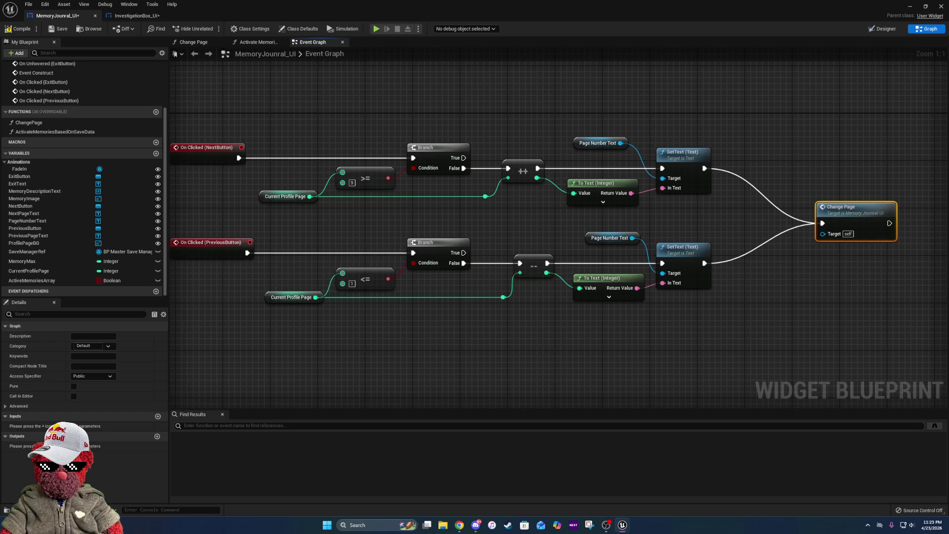
click(23, 31)
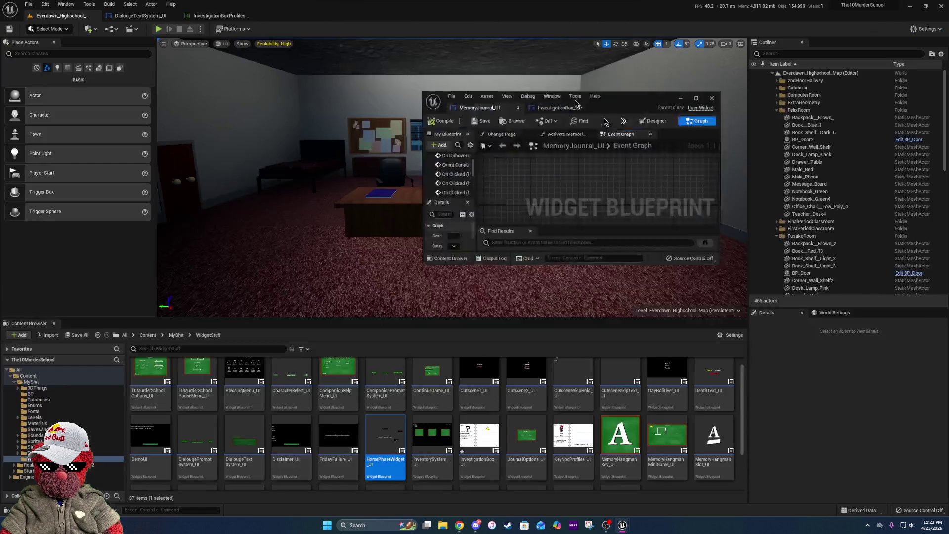
- Play the level, page the Memory Journal back twice and forward once, then stop the session
click(910, 6)
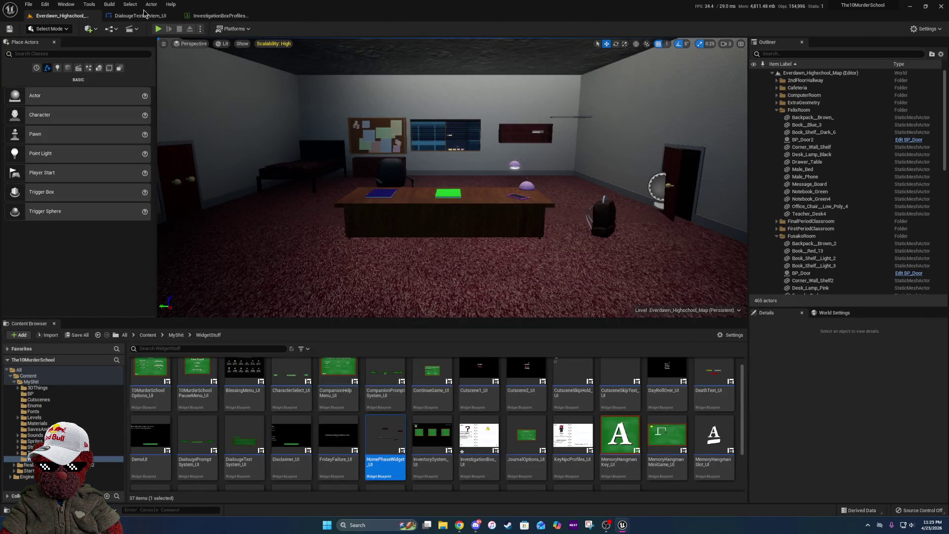
click(157, 30)
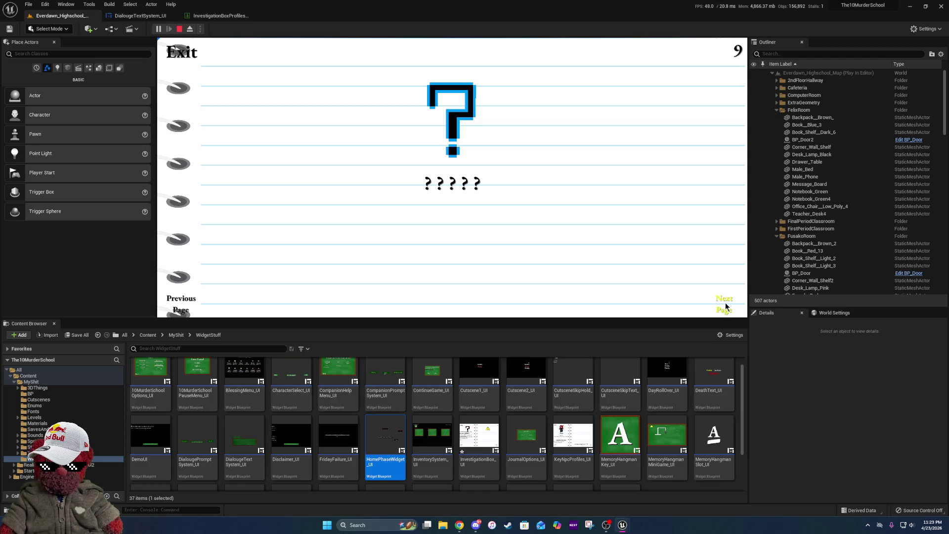
click(198, 312)
click(198, 313)
click(198, 312)
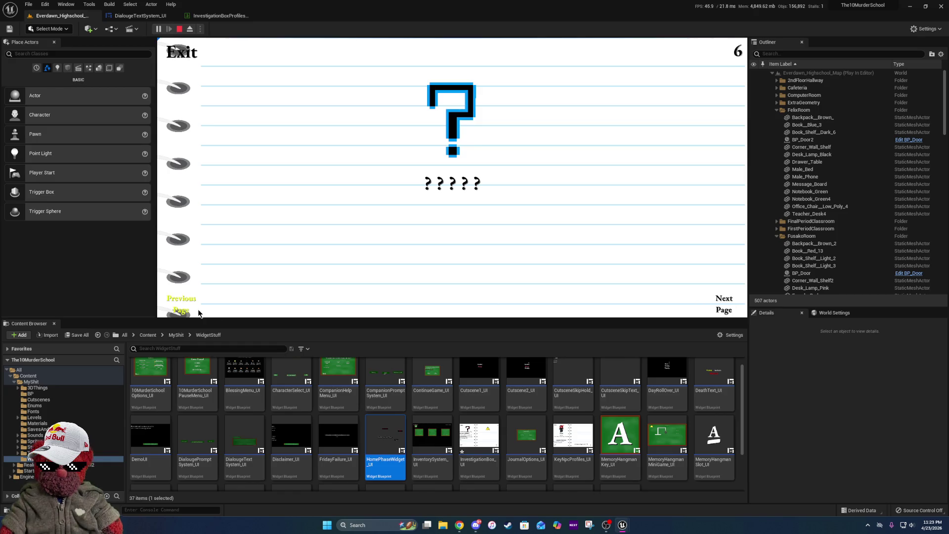
click(199, 312)
click(198, 312)
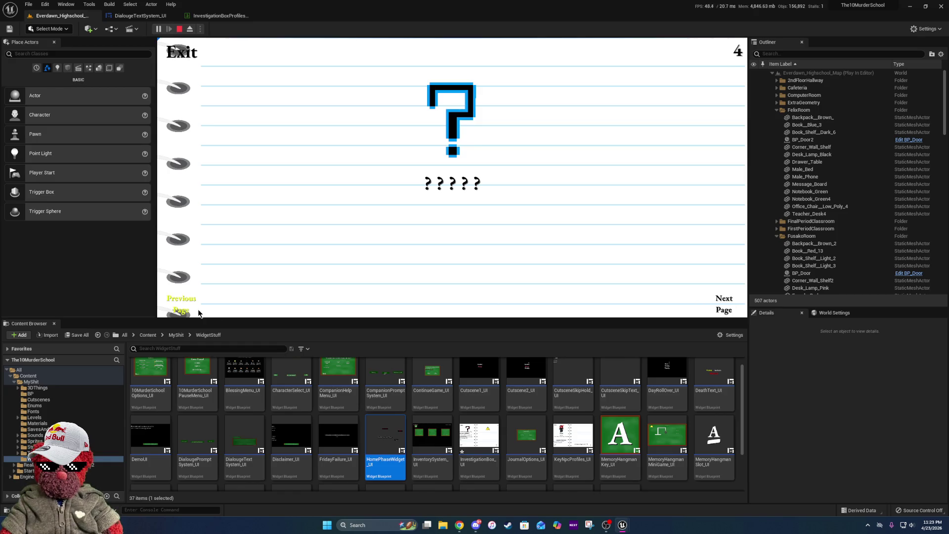
click(724, 298)
click(725, 298)
click(724, 298)
key(Escape)
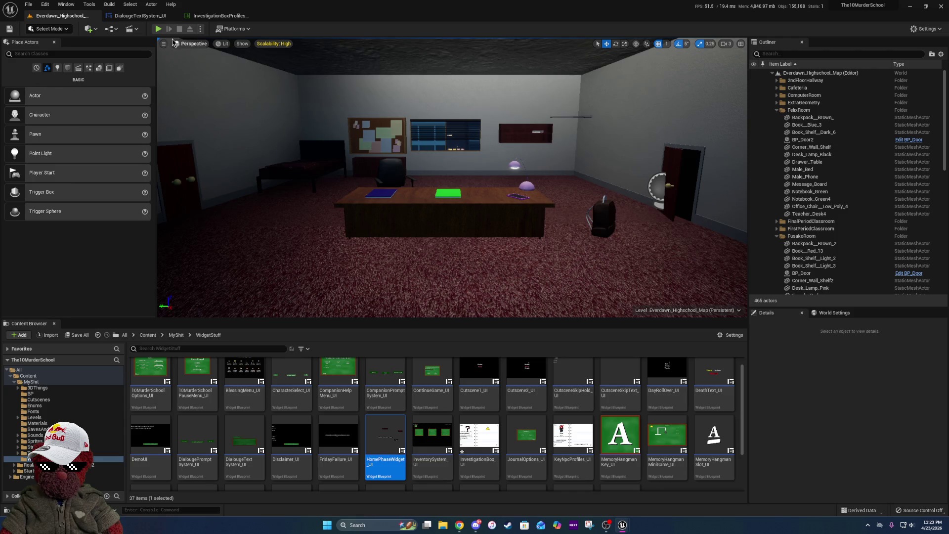
click(158, 29)
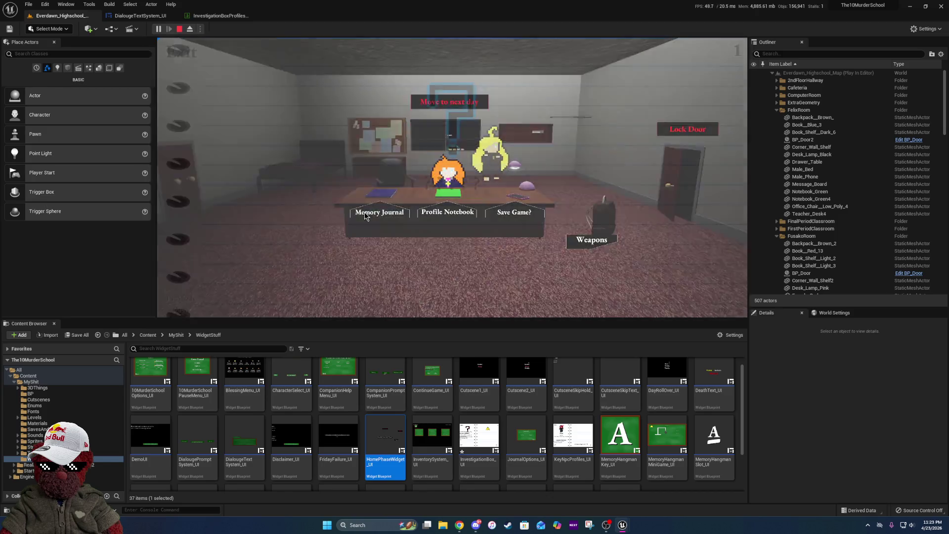
click(445, 212)
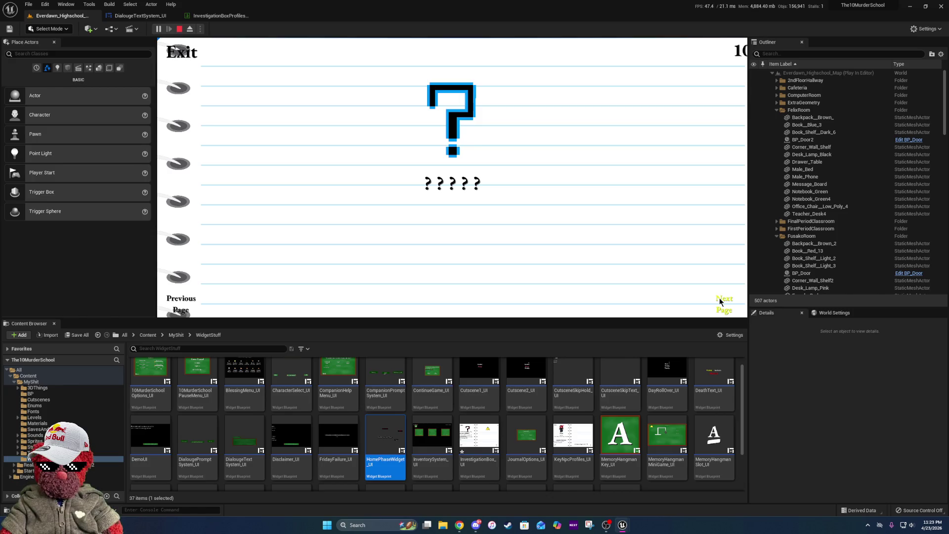
key(Escape)
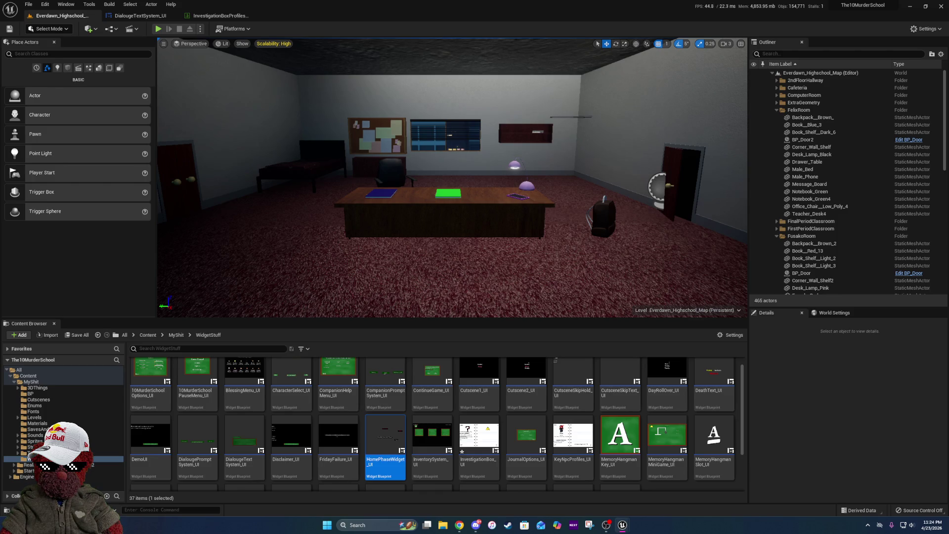
- Untick Size To Content on PageNumberText, set Size Y 95 and Position X -155, and save
key(alt+Tab)
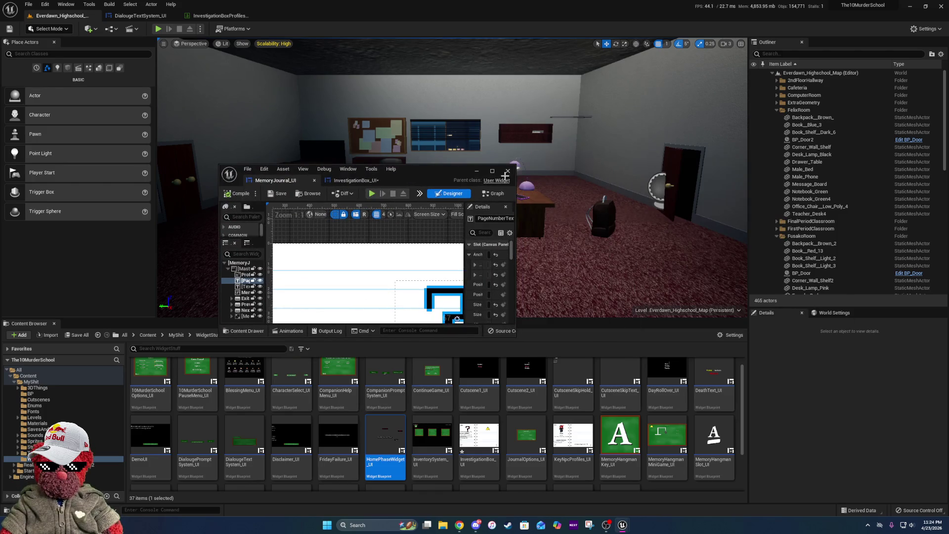
click(492, 171)
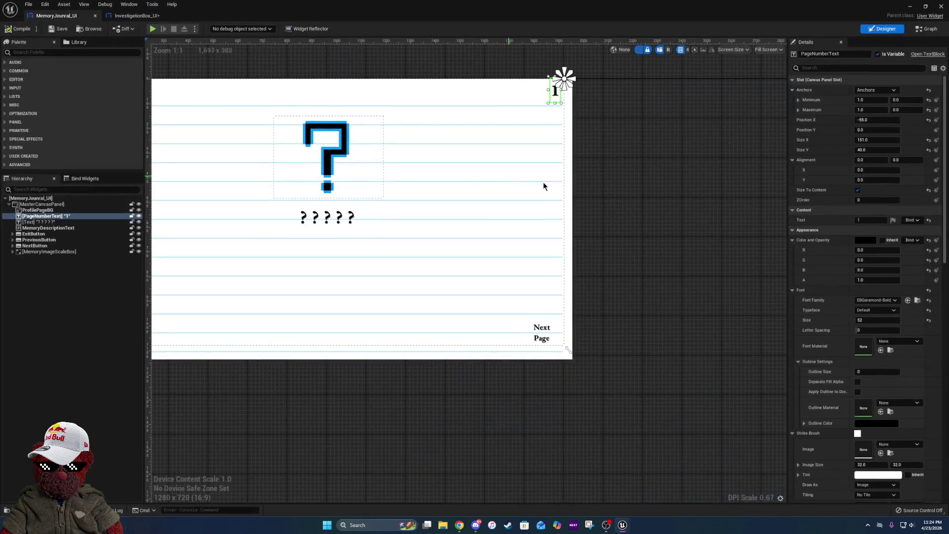
click(857, 191)
scroll(543, 81, up, 4)
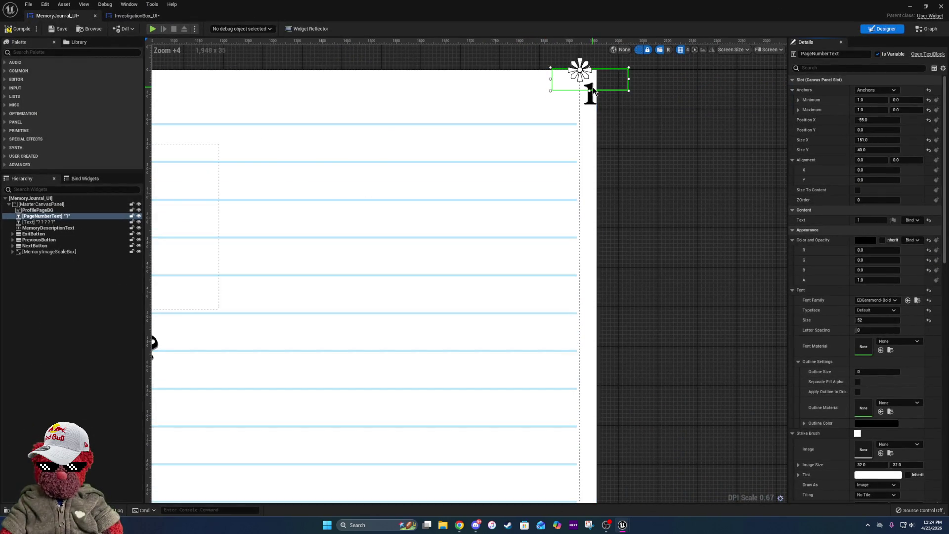
mouse_move(592, 90)
mouse_down()
mouse_move(592, 118)
mouse_move(573, 97)
mouse_move(532, 98)
mouse_move(544, 95)
mouse_up()
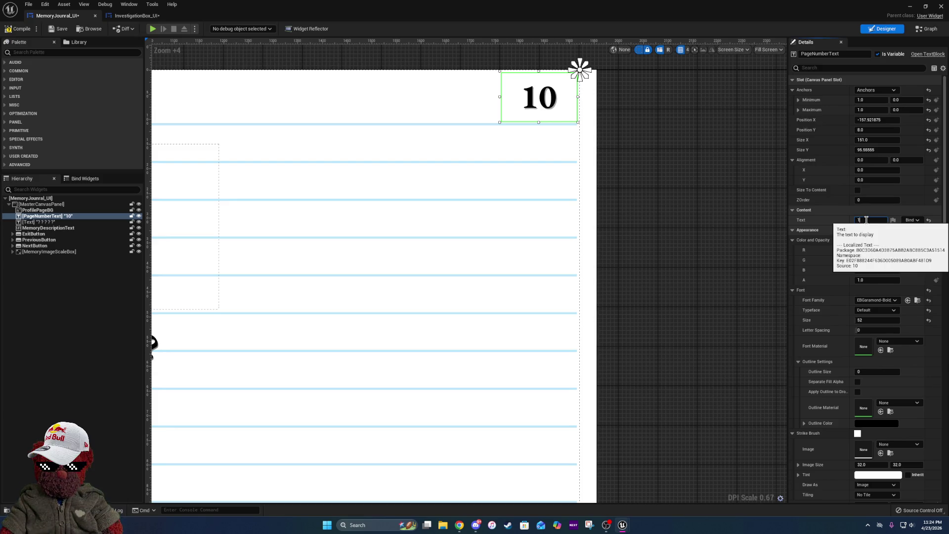
click(873, 151)
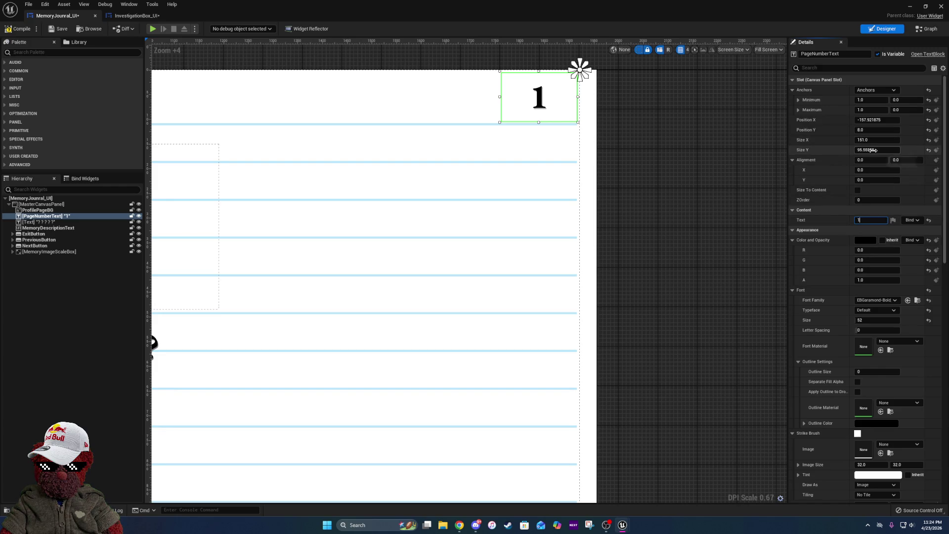
text(95)
key(Return)
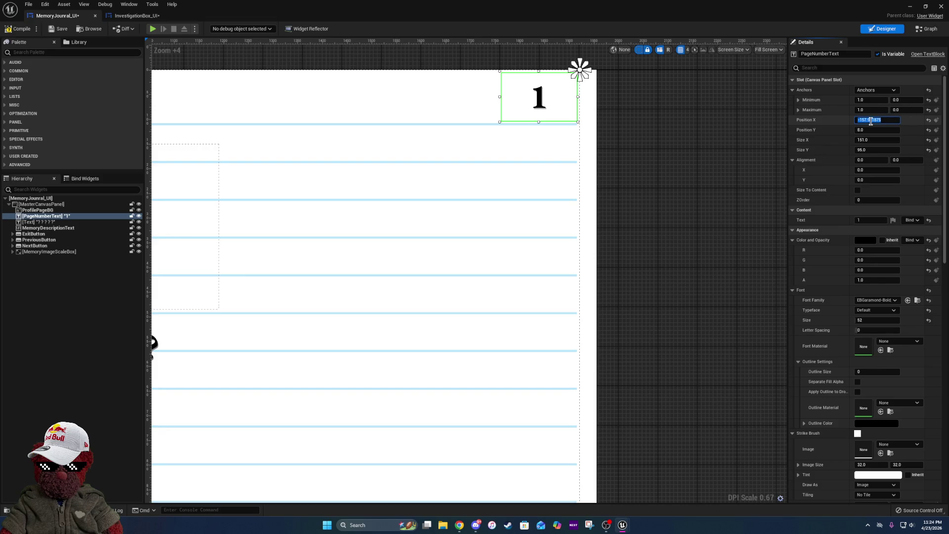
text(-155)
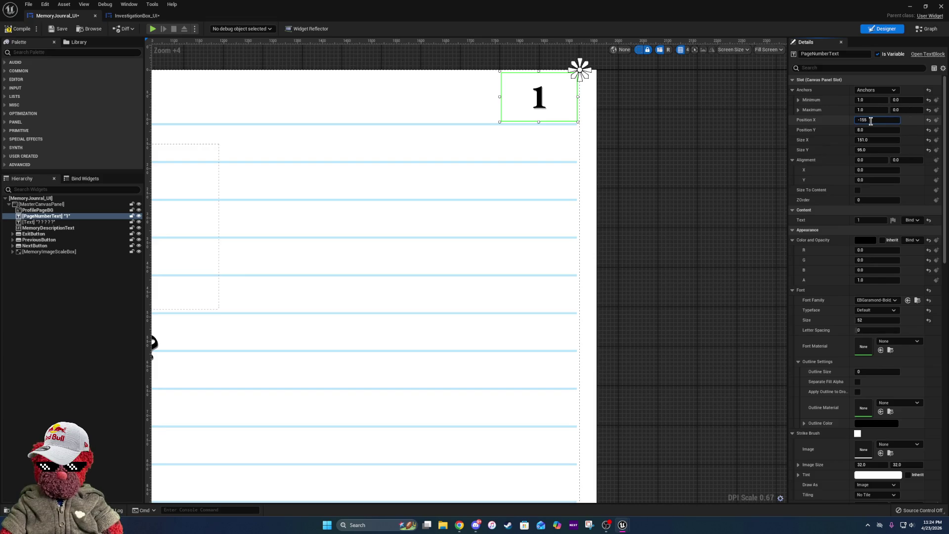
key(Return)
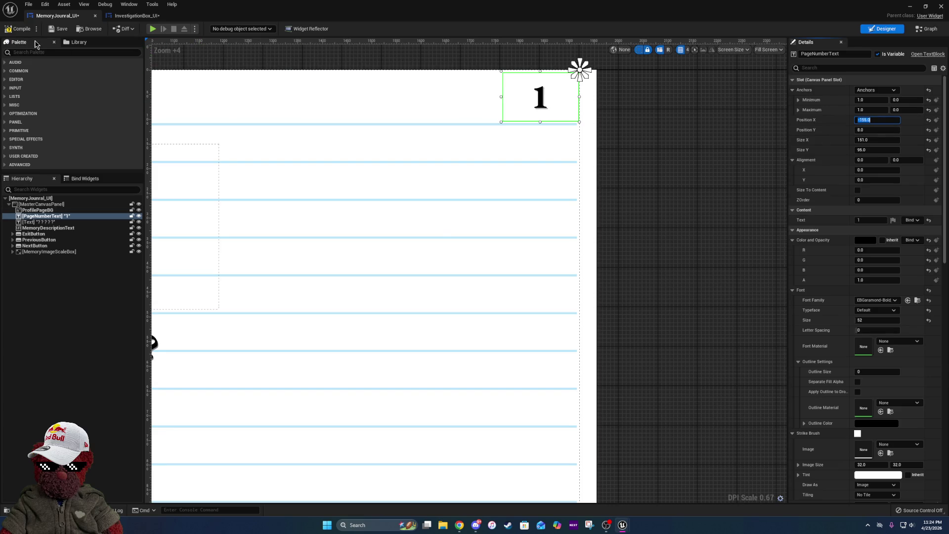
click(57, 30)
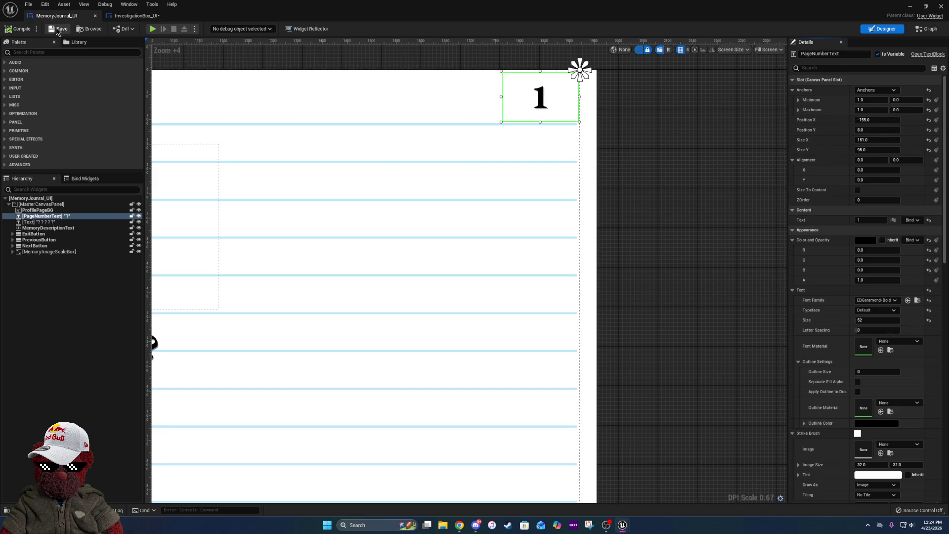
- Start Play In Editor with Alt+P, continue the saved game and open the Memory Journal
key(alt+Tab)
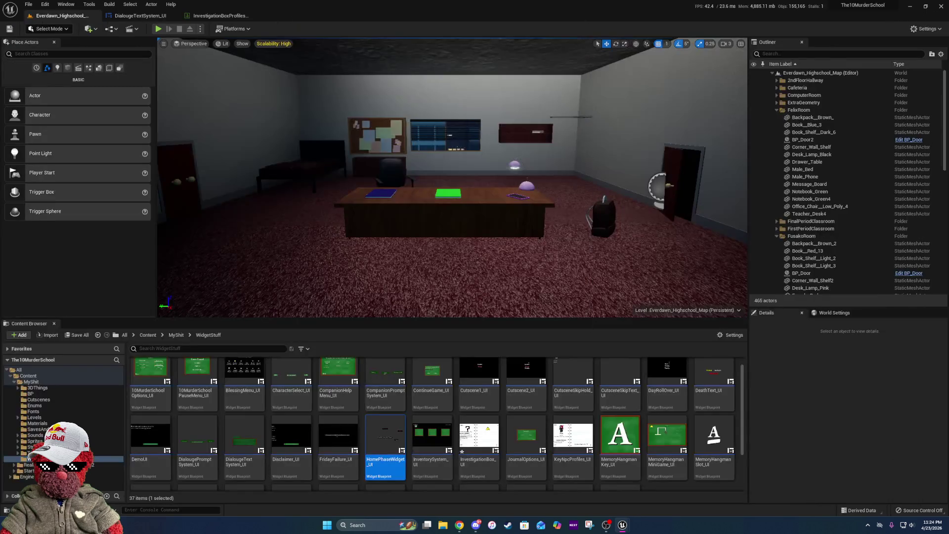
key(alt+p)
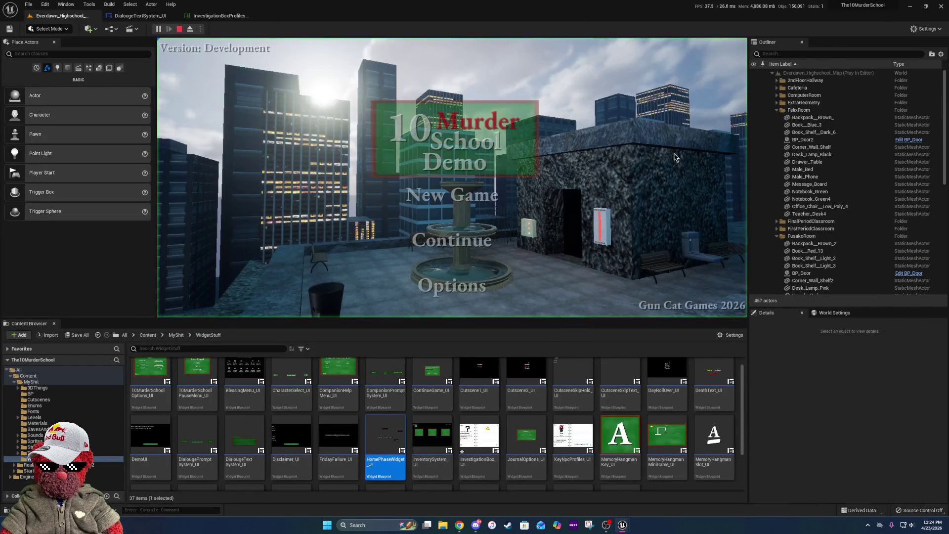
key(Return)
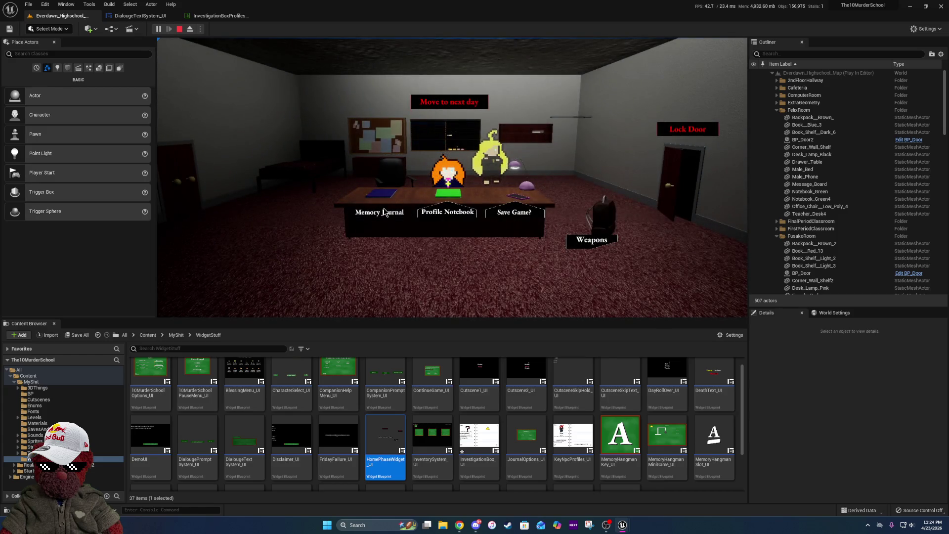
click(385, 212)
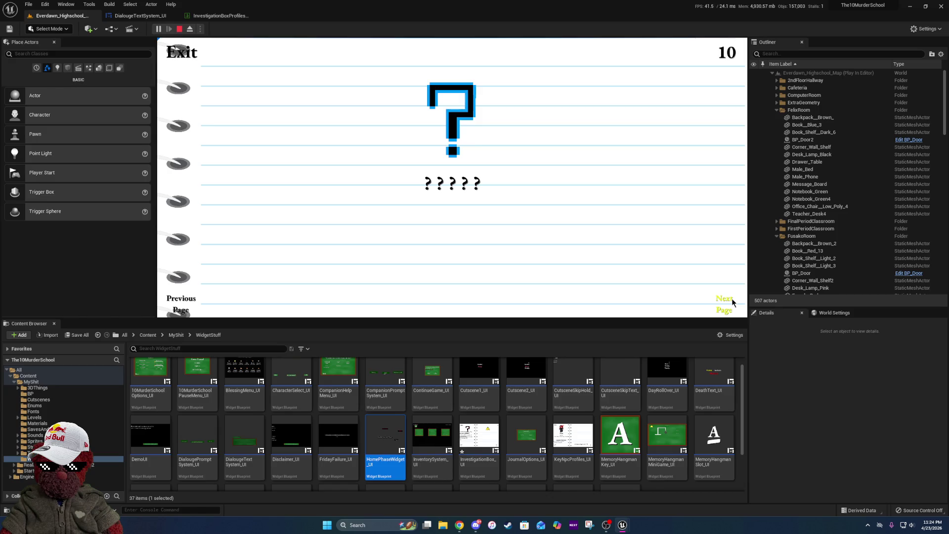
- Page the Memory Journal back to page 1, then forward and back several pages
triple_click(196, 296)
click(196, 296)
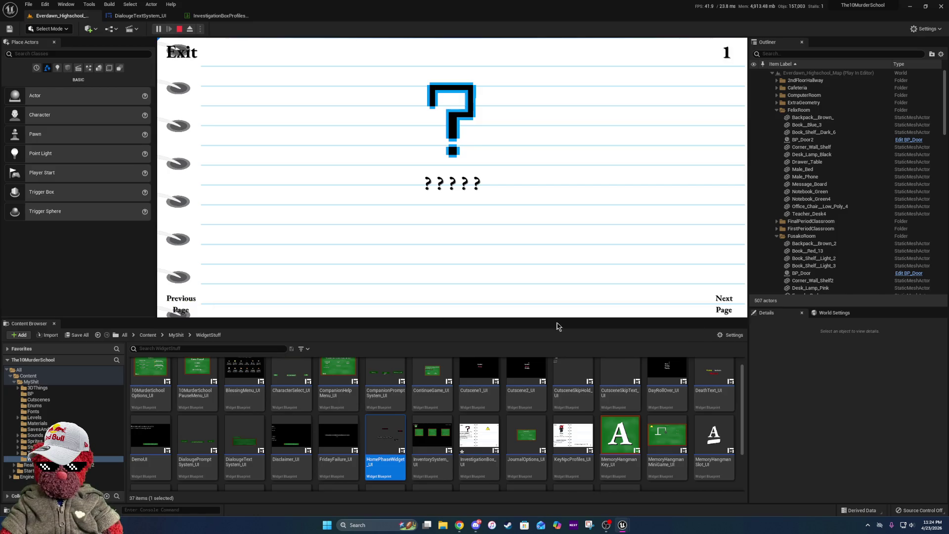
triple_click(719, 311)
double_click(720, 312)
triple_click(187, 307)
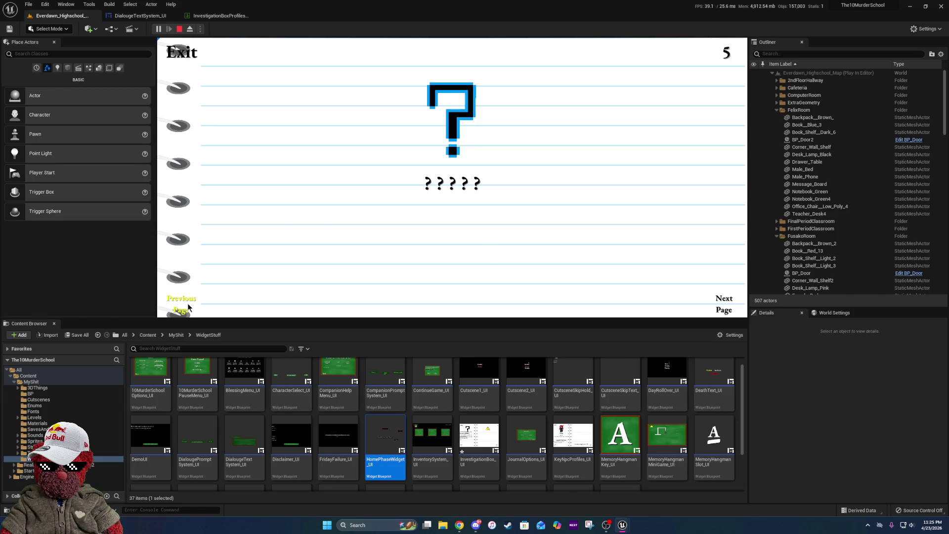
double_click(188, 307)
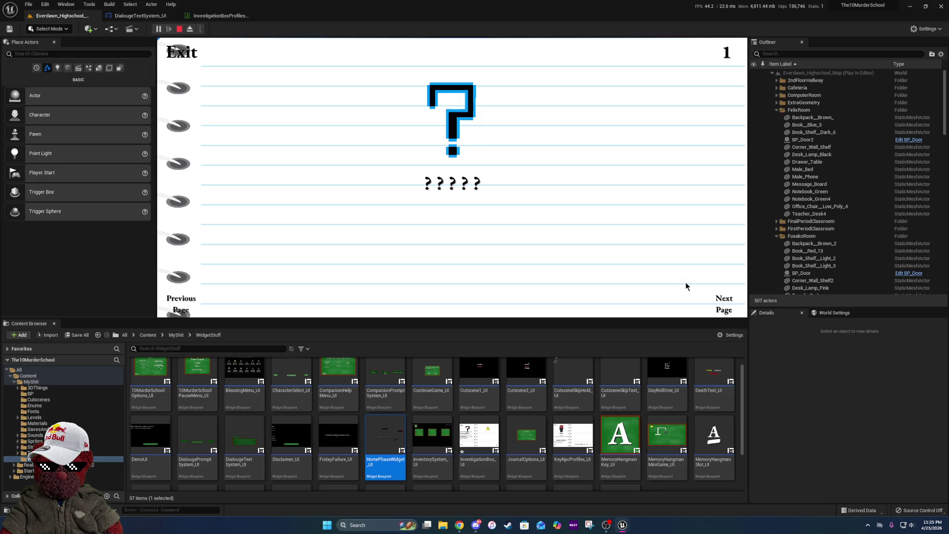
- Advance the journal page by page to check the double-digit page number fits
click(732, 312)
click(734, 313)
click(734, 314)
click(734, 314)
click(734, 313)
click(735, 313)
click(734, 313)
click(734, 313)
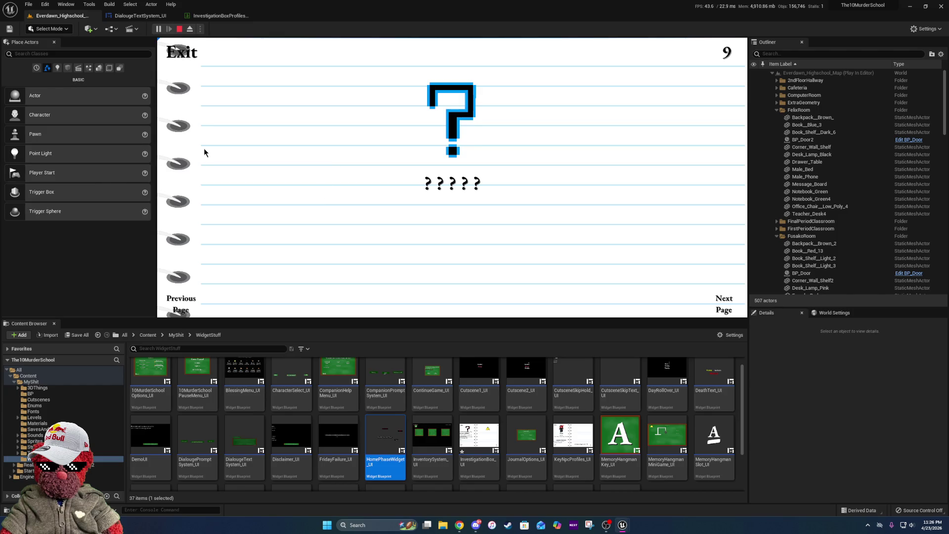
- Stop PIE, save the modified assets, launch a Standalone Game and maximize its window
key(Escape)
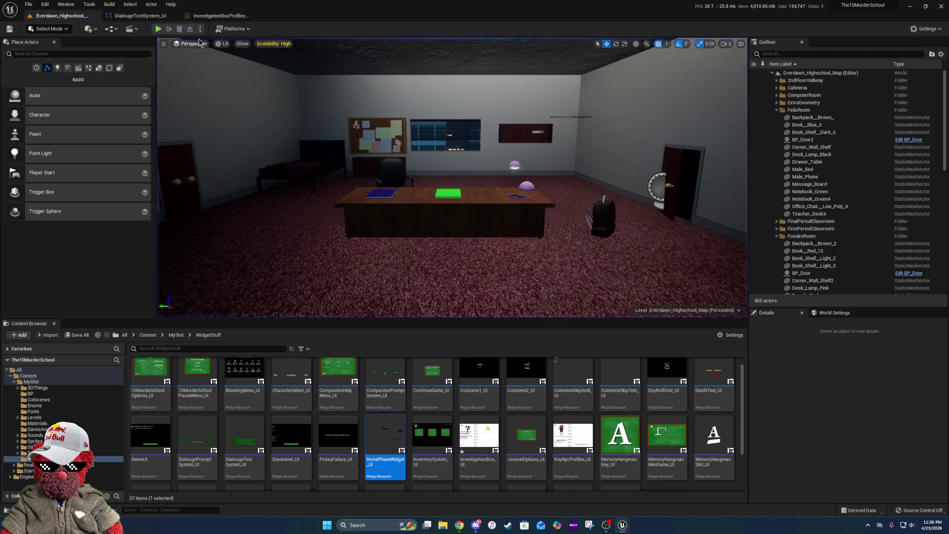
click(200, 29)
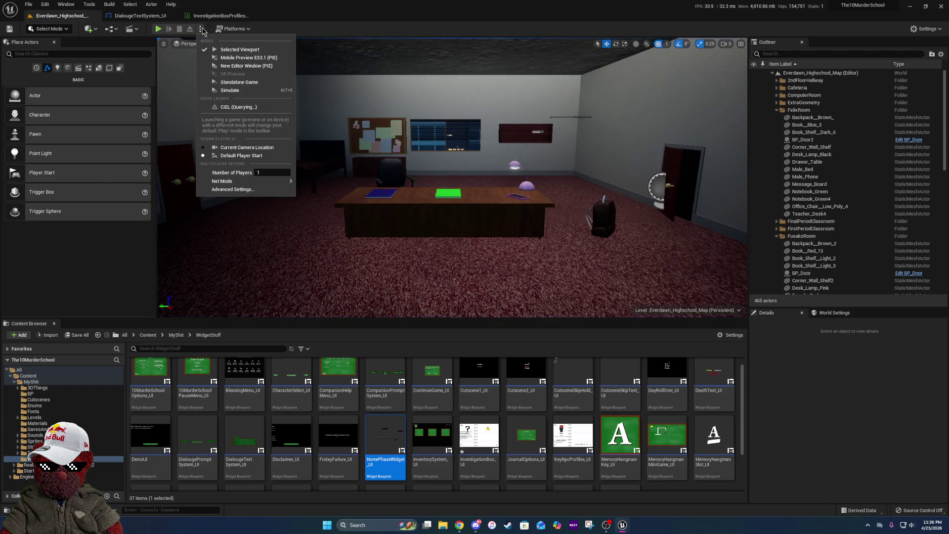
click(242, 85)
click(495, 341)
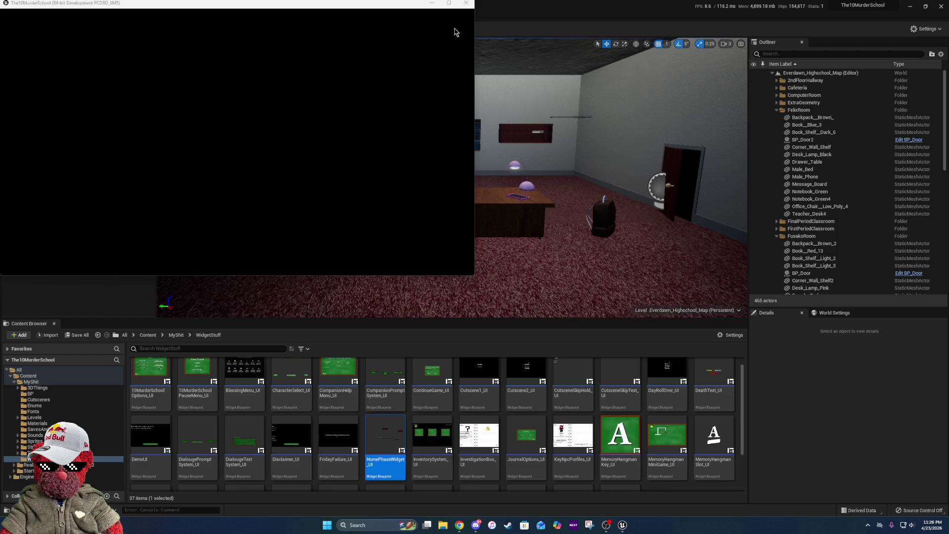
click(449, 4)
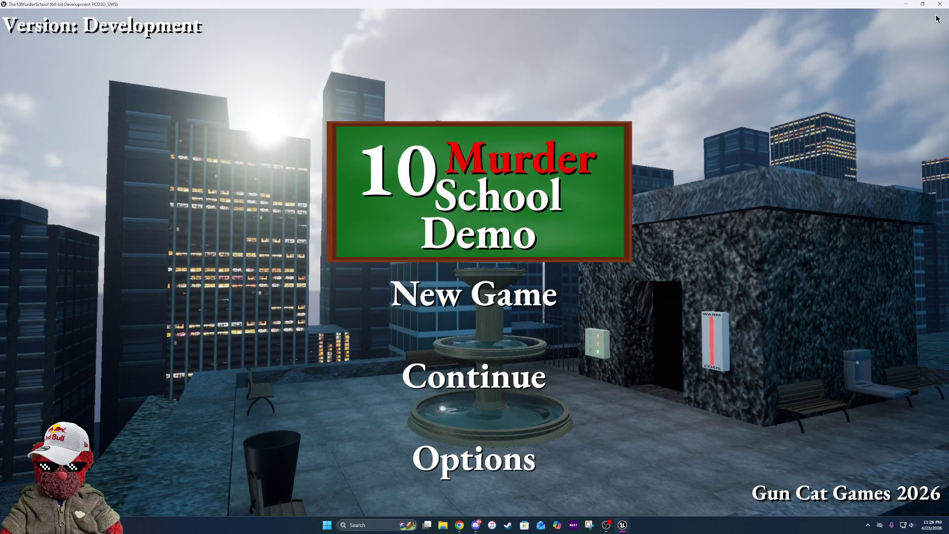
- Continue the standalone game, turn the Memory Journal to page 2, and restore the window to full screen
key(Return)
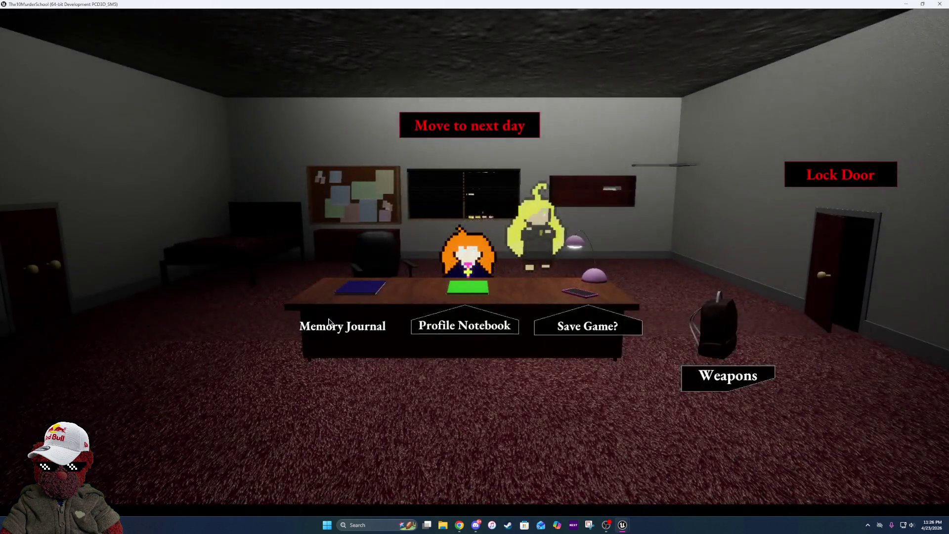
click(328, 324)
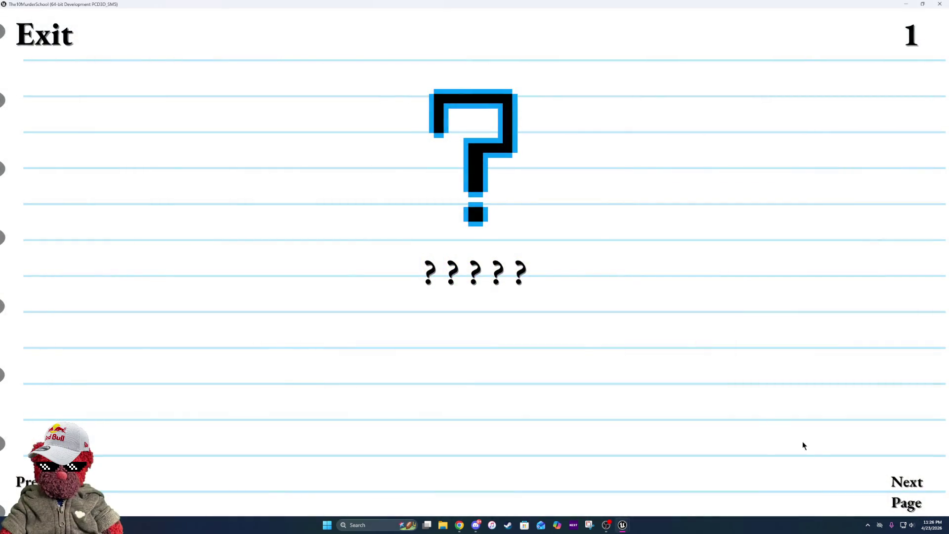
click(888, 475)
click(922, 4)
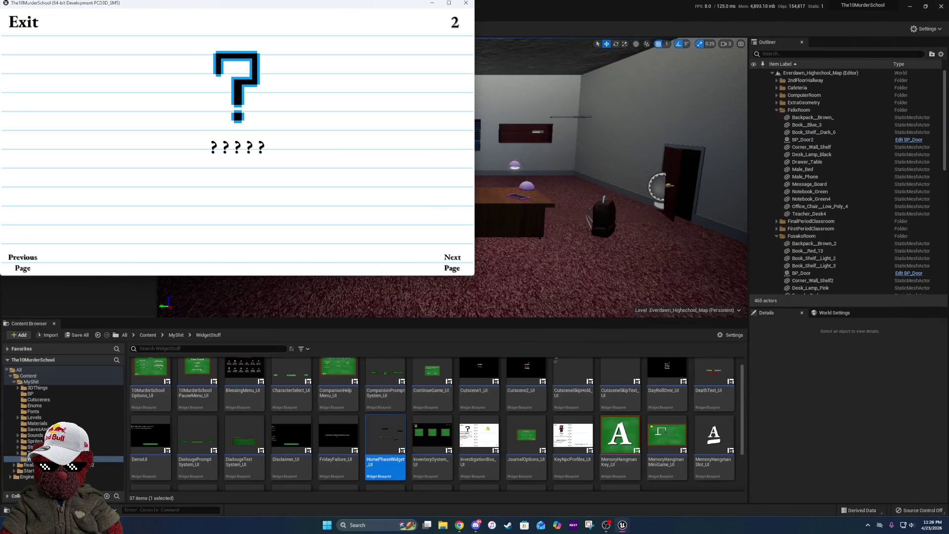
mouse_move(277, 6)
mouse_down()
mouse_move(669, 125)
mouse_move(558, 108)
mouse_move(484, 125)
mouse_up()
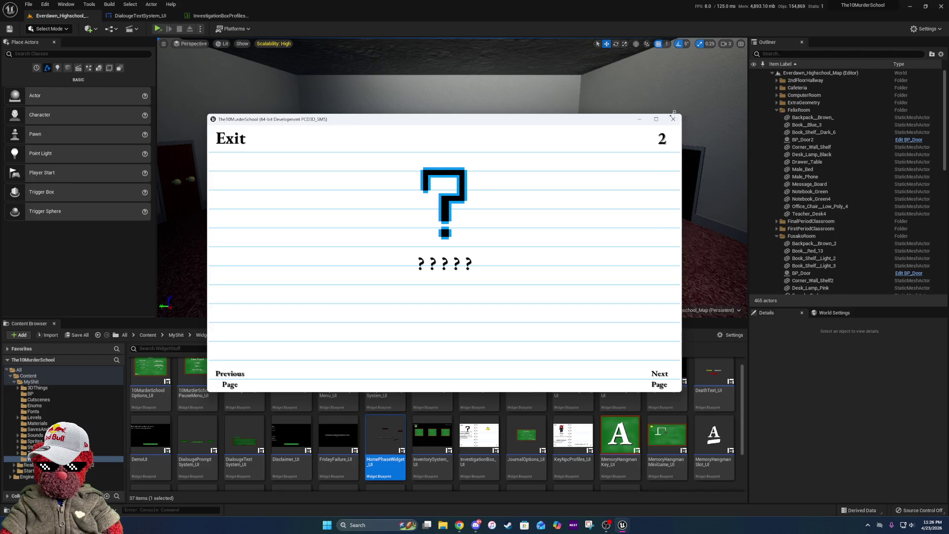
click(657, 119)
- Visit the weapons page and Profile Notebook, reopen the Memory Journal, then switch to the editor
click(76, 34)
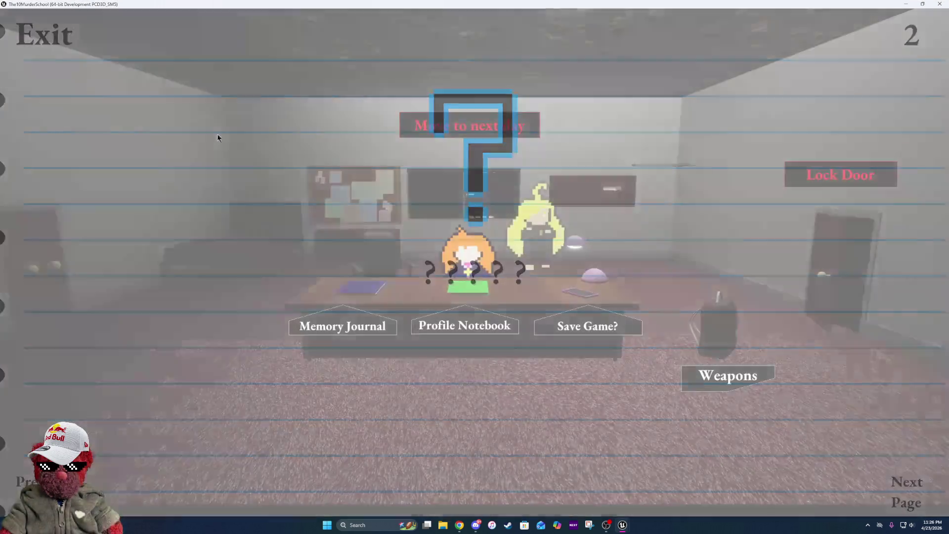
click(744, 384)
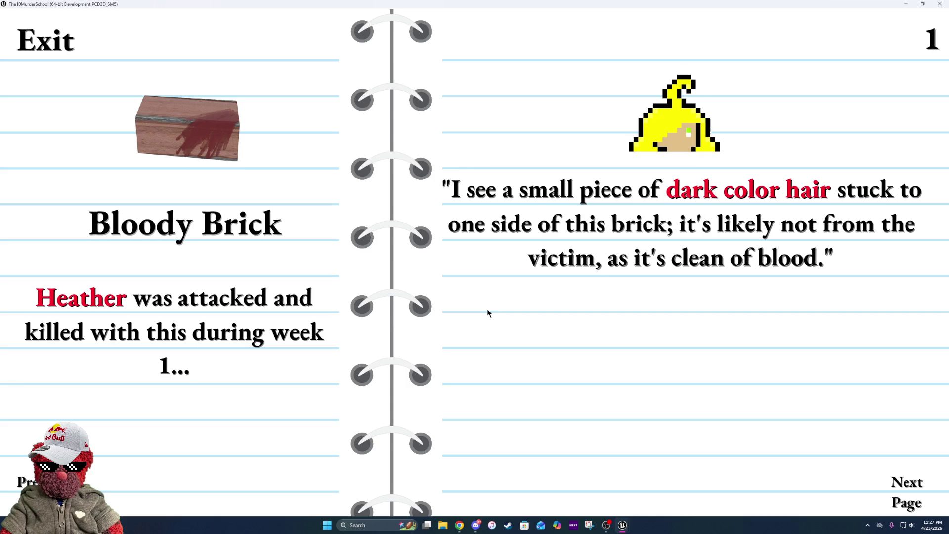
click(46, 39)
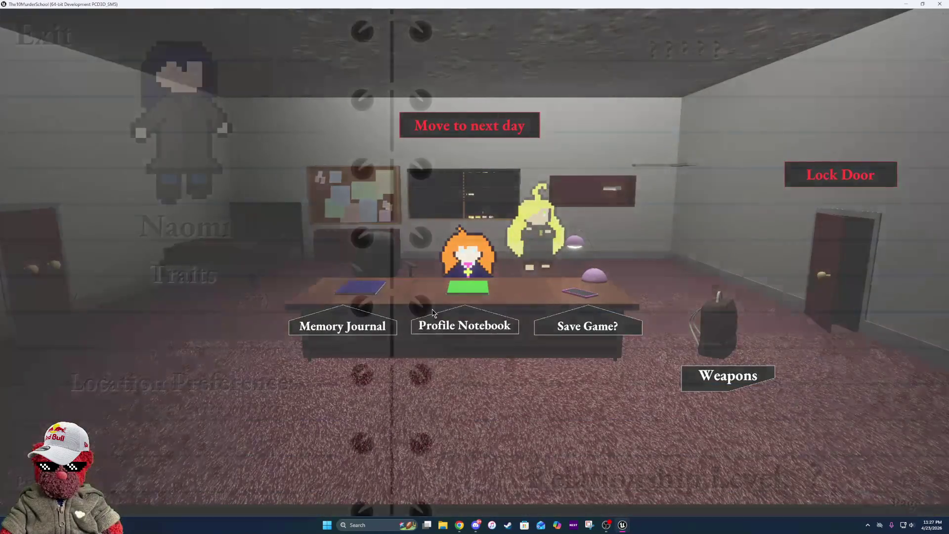
click(433, 312)
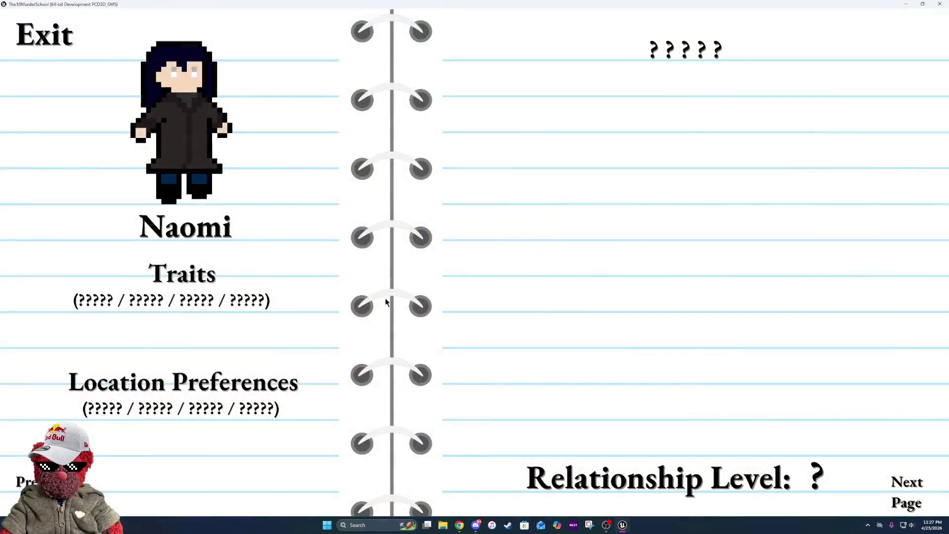
click(889, 492)
click(25, 482)
click(49, 39)
click(384, 302)
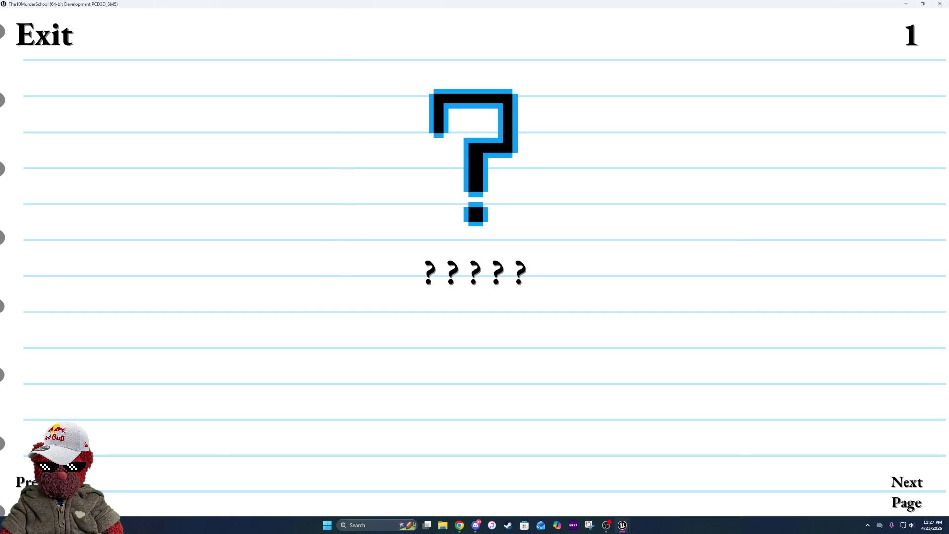
key(Escape)
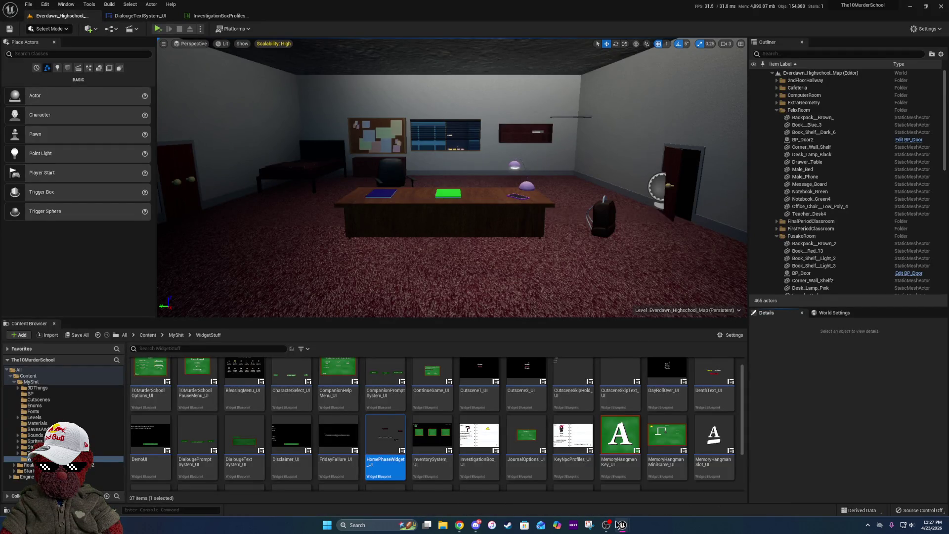
- Bring the standalone game window back to the front from its taskbar preview
mouse_move(622, 525)
click(727, 502)
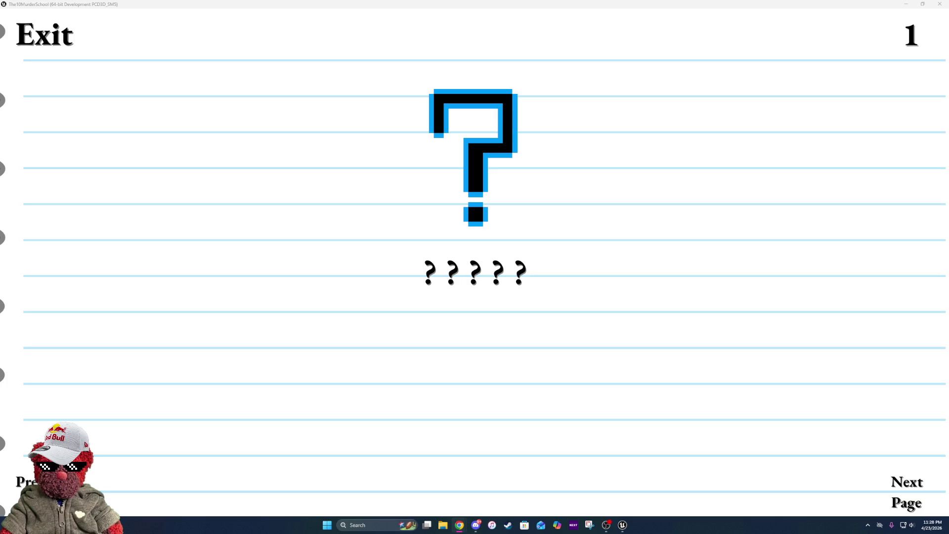
click(454, 286)
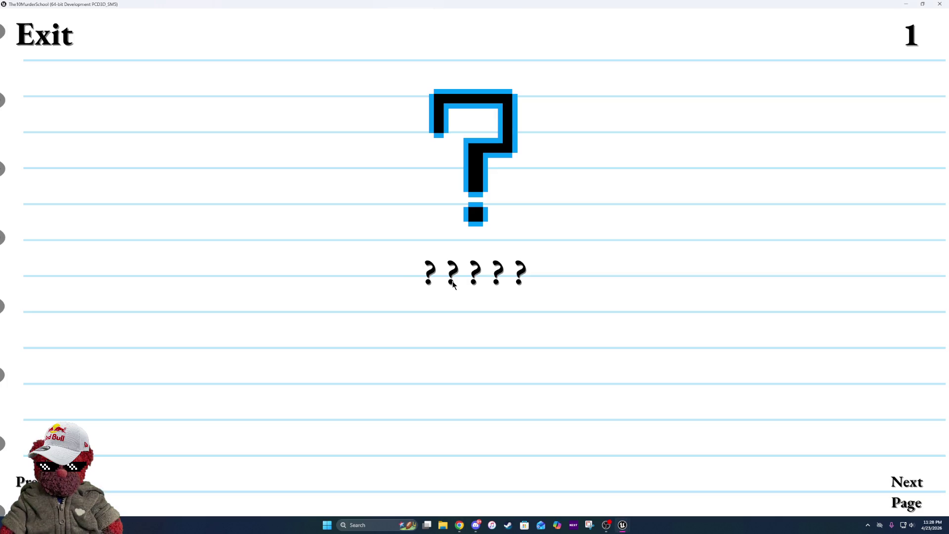